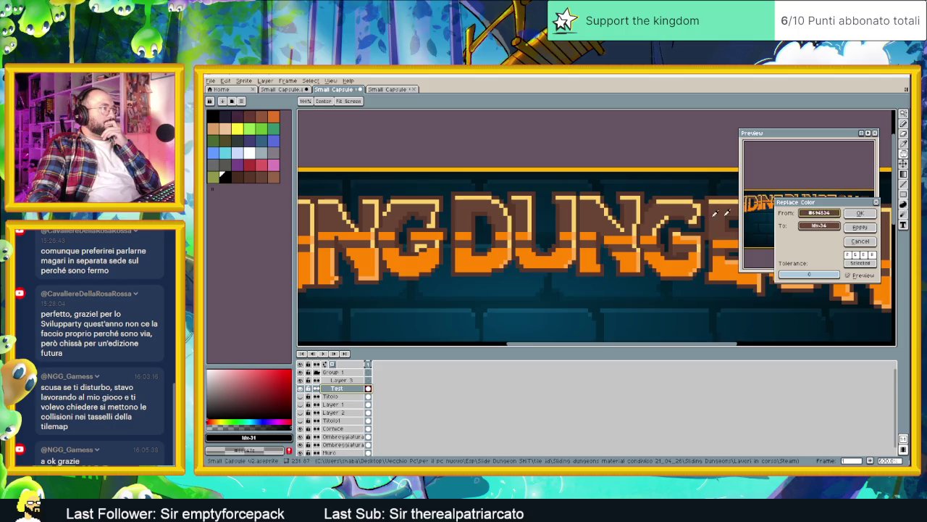
Use Replace Color to turn the lettering's orange highlights into brown Idx-35.
{"action": "left_click", "coordinate": [424, 250]}
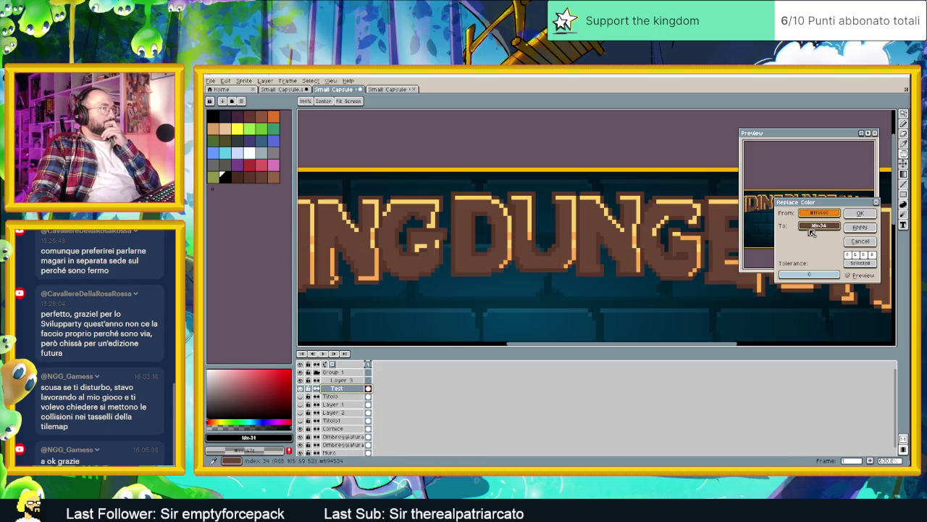
{"action": "left_click", "coordinate": [322, 199]}
{"action": "left_click", "coordinate": [241, 176]}
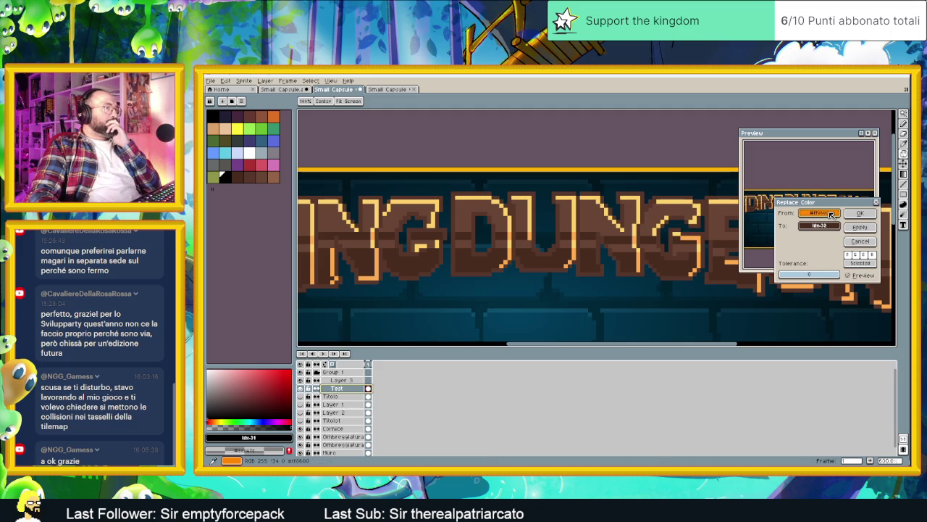
{"action": "left_click", "coordinate": [562, 191]}
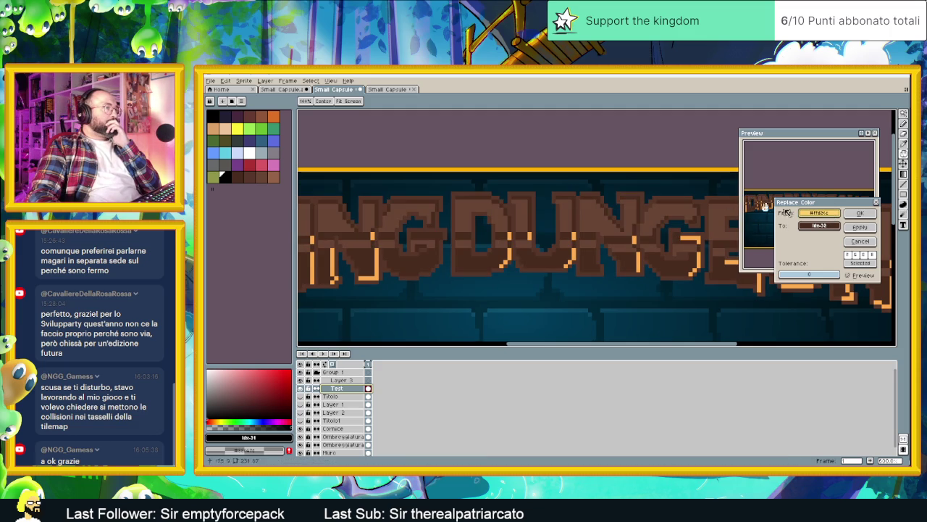
{"action": "key", "text": "x"}
{"action": "left_click", "coordinate": [276, 173]}
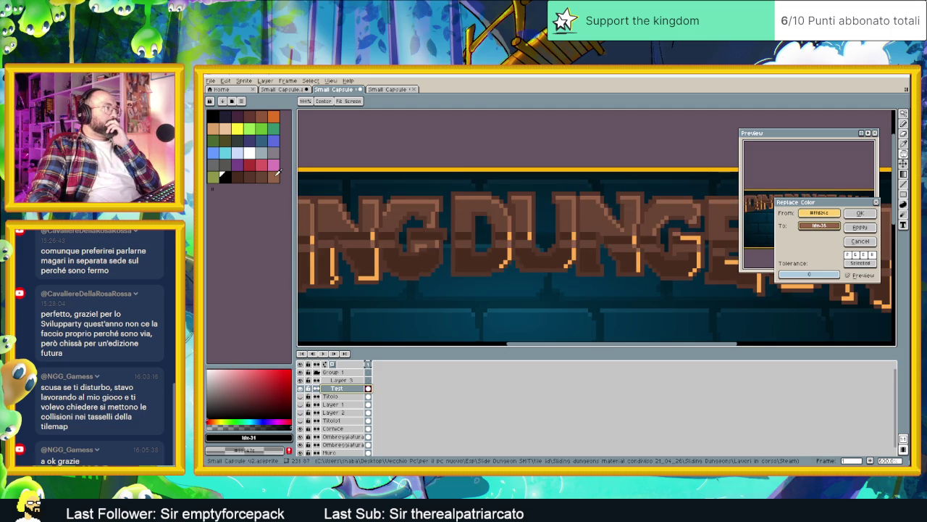
{"action": "left_click", "coordinate": [861, 227]}
{"action": "left_click_drag", "start_coordinate": [820, 213], "coordinate": [514, 230]}
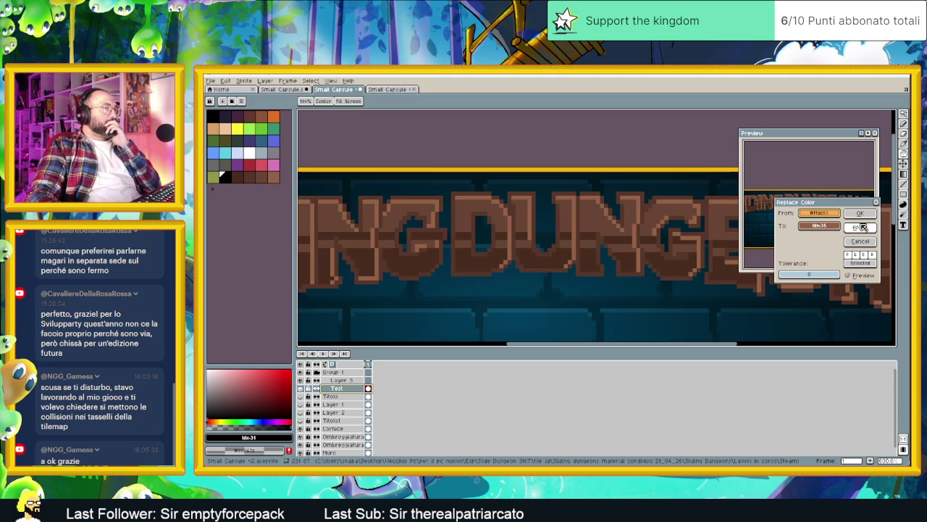
{"action": "left_click", "coordinate": [876, 204]}
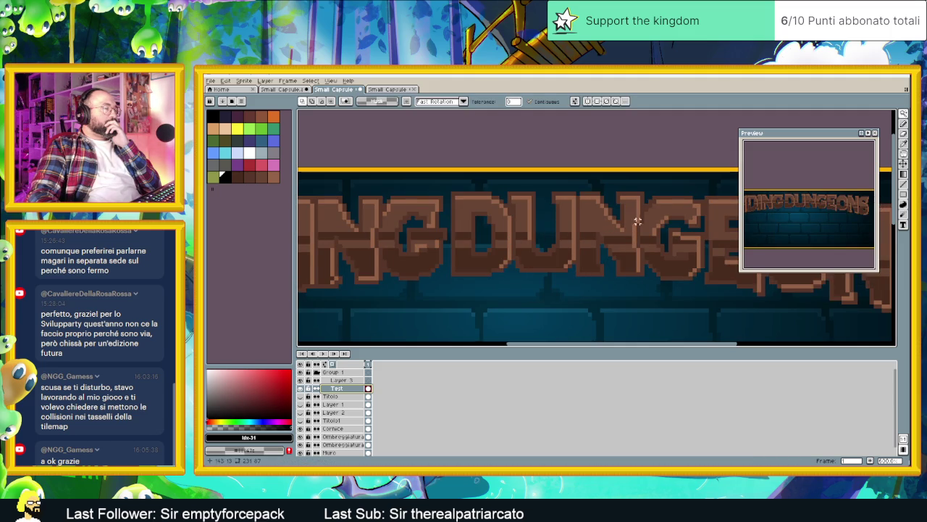
Zoom out, select Layer 3 and switch to the third Small Capsule sprite.
{"action": "scroll", "coordinate": [629, 219], "scroll_direction": "down", "scroll_amount": 1}
{"action": "scroll", "coordinate": [657, 220], "scroll_direction": "down", "scroll_amount": 1}
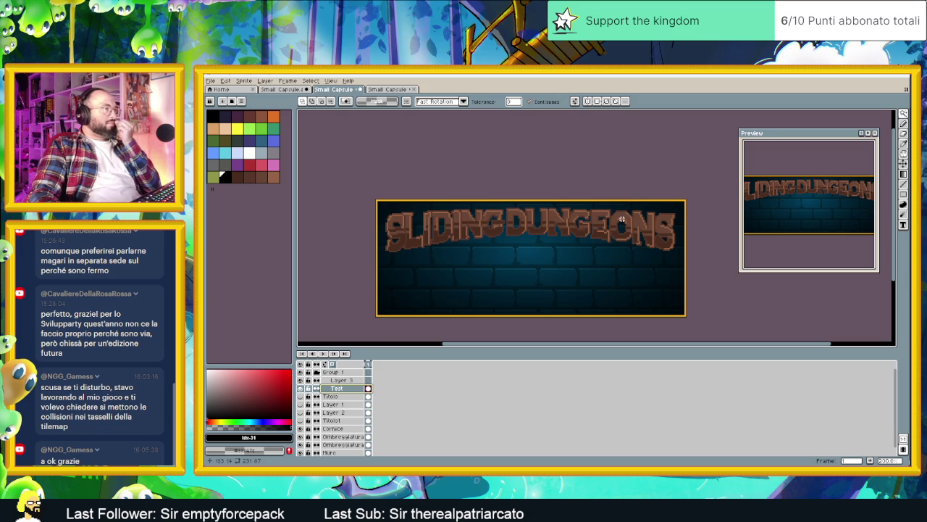
{"action": "left_click", "coordinate": [340, 380]}
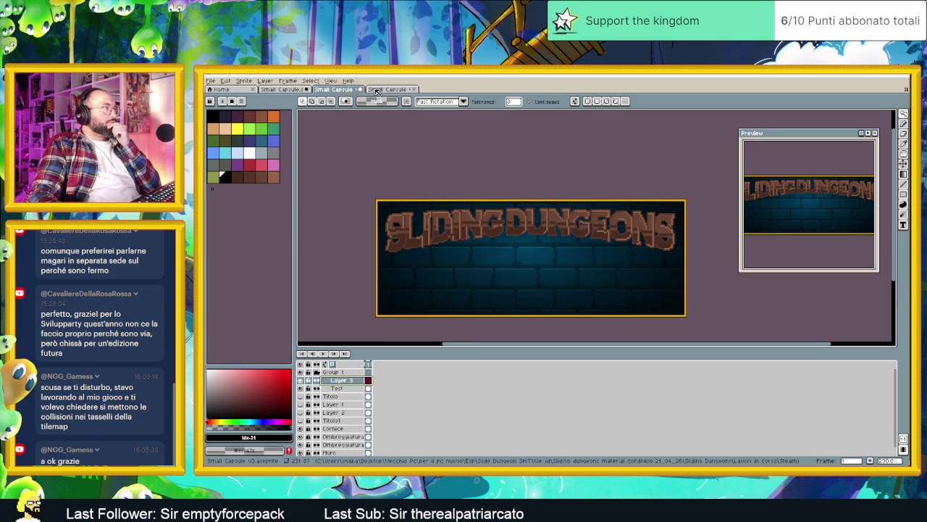
{"action": "left_click", "coordinate": [377, 90]}
In the torch title sprite, hide Layer 7 and set Layer 8's blend mode to Normal.
{"action": "left_click", "coordinate": [353, 90]}
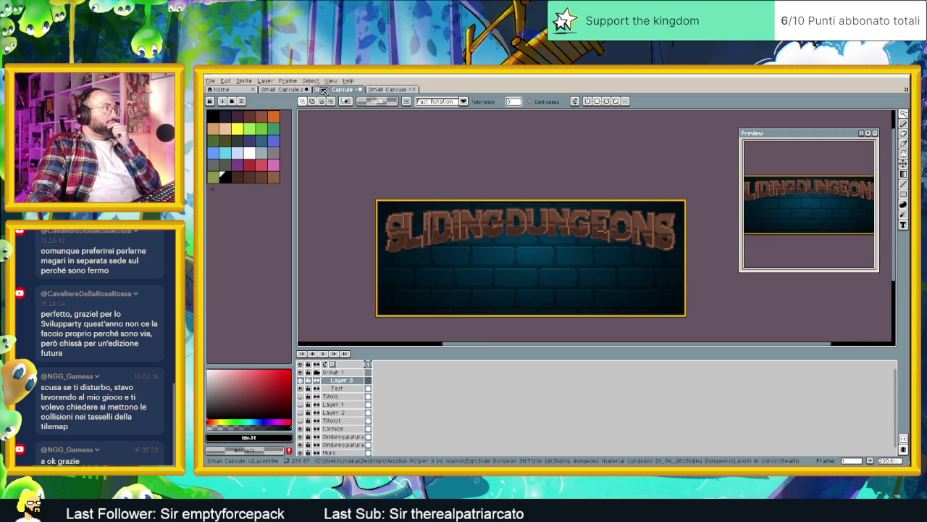
{"action": "left_click", "coordinate": [300, 90]}
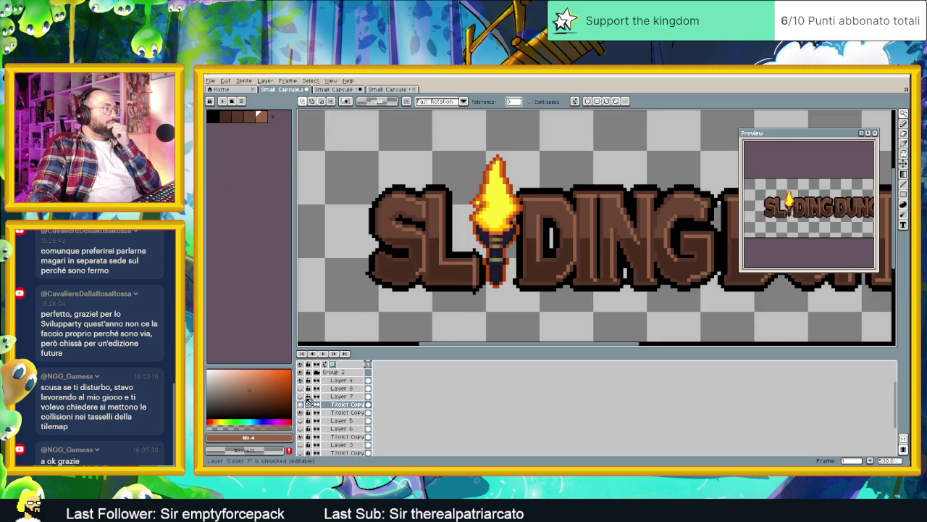
{"action": "left_click", "coordinate": [301, 396]}
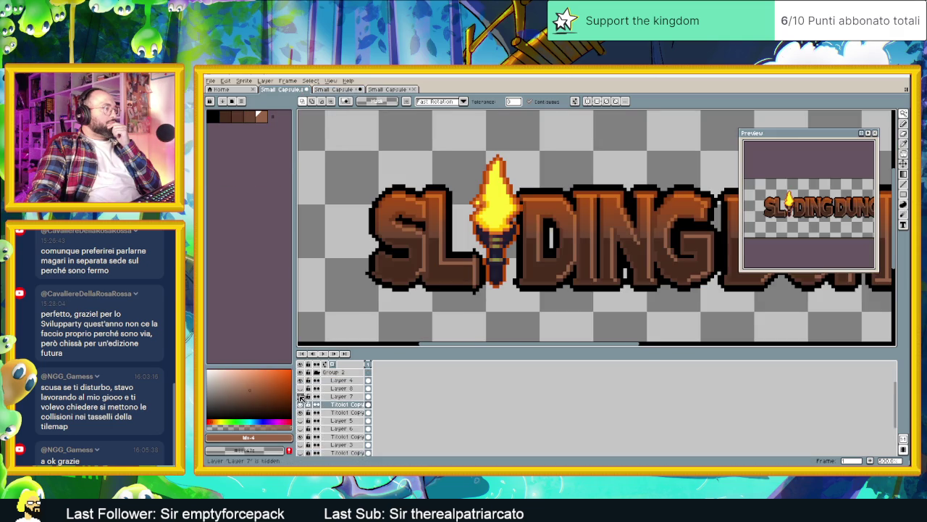
{"action": "double_click", "coordinate": [341, 388]}
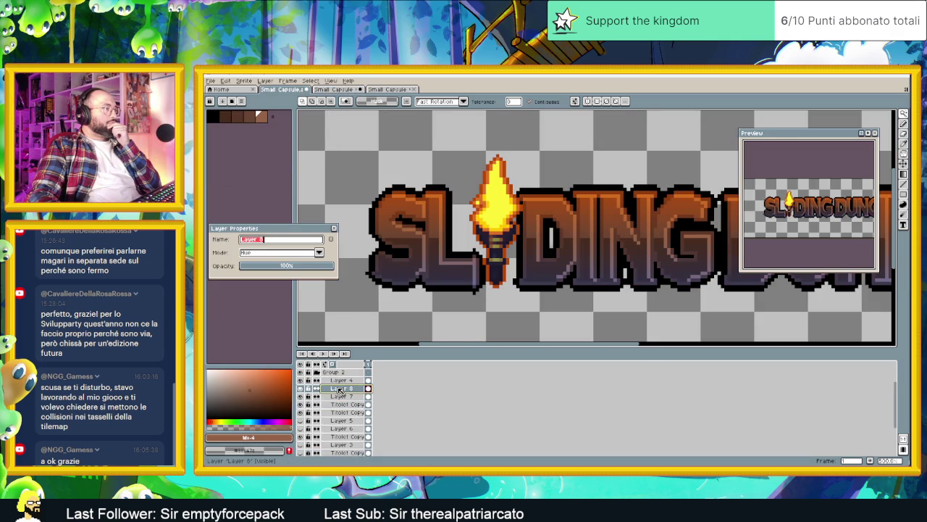
{"action": "left_click", "coordinate": [322, 251]}
{"action": "left_click", "coordinate": [287, 265]}
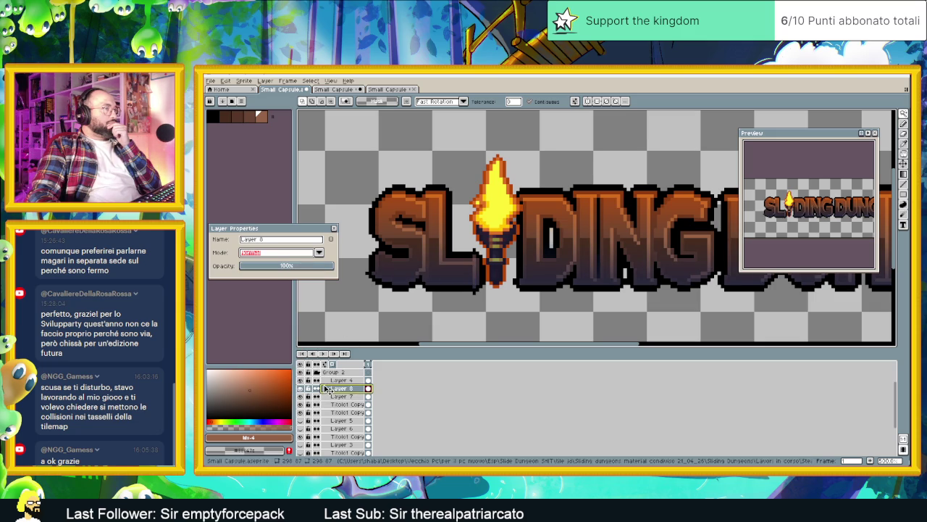
Set Layer 7's blend mode to Normal as well.
{"action": "left_click", "coordinate": [318, 253]}
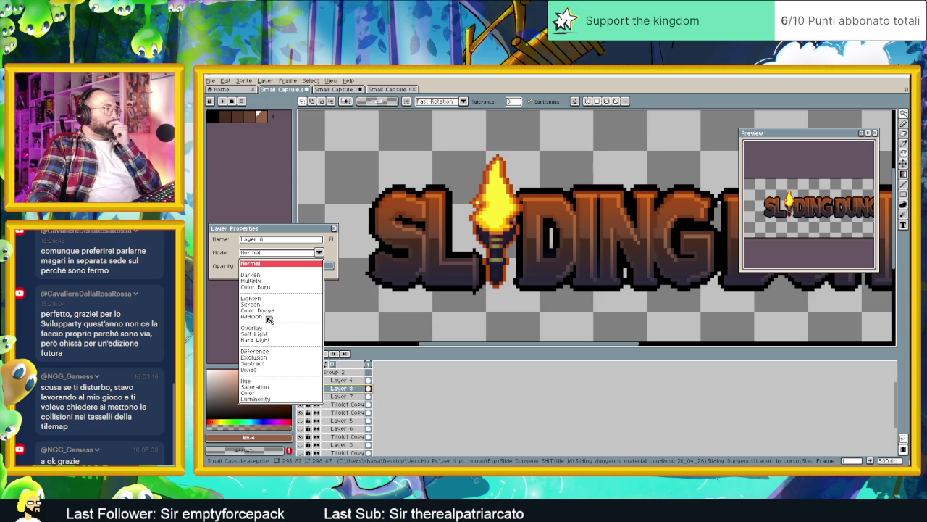
{"action": "left_click", "coordinate": [256, 386]}
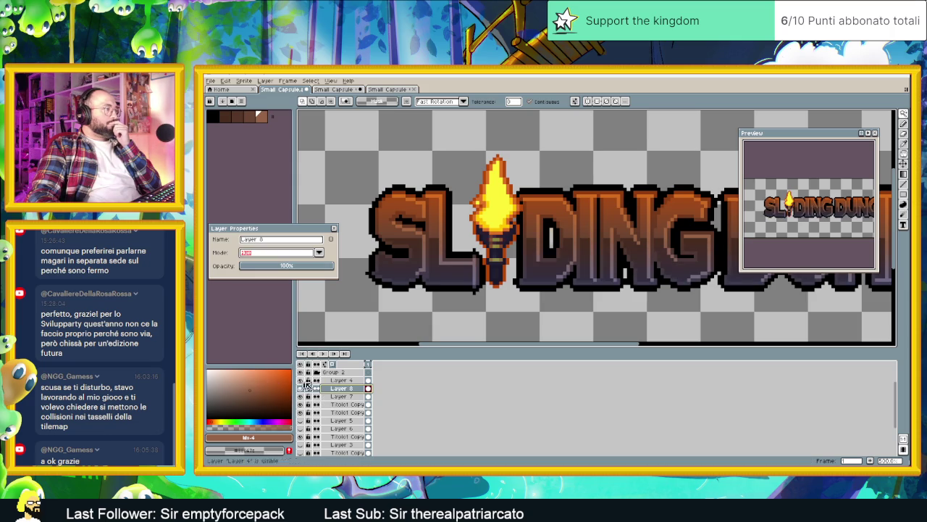
{"action": "left_click", "coordinate": [341, 396]}
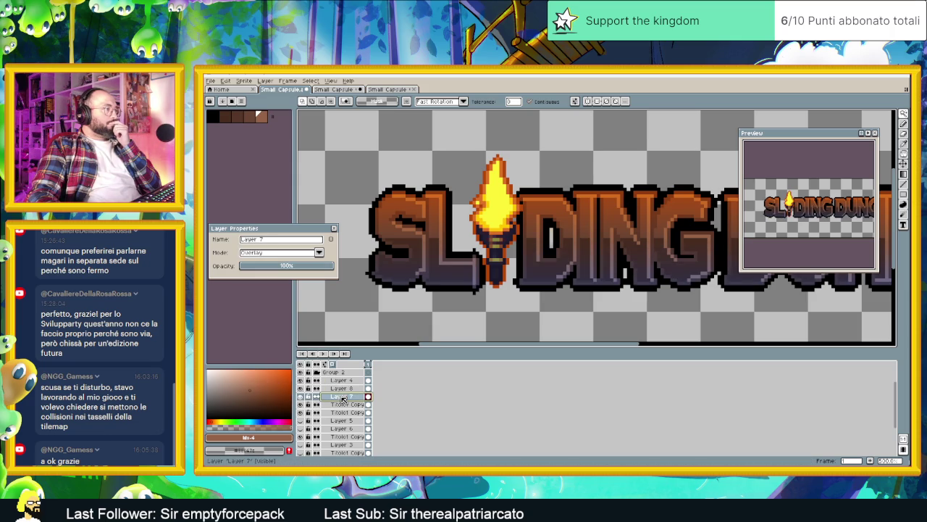
{"action": "left_click", "coordinate": [278, 254]}
{"action": "left_click", "coordinate": [263, 266]}
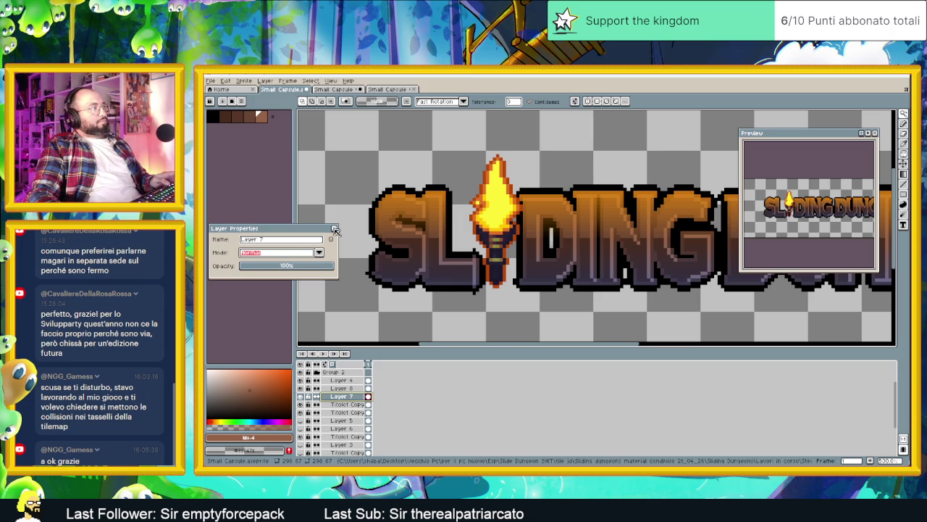
{"action": "left_click", "coordinate": [335, 230]}
Sample the lettering's orange and add it to the palette.
{"action": "key", "text": "i"}
{"action": "left_click", "coordinate": [400, 190]}
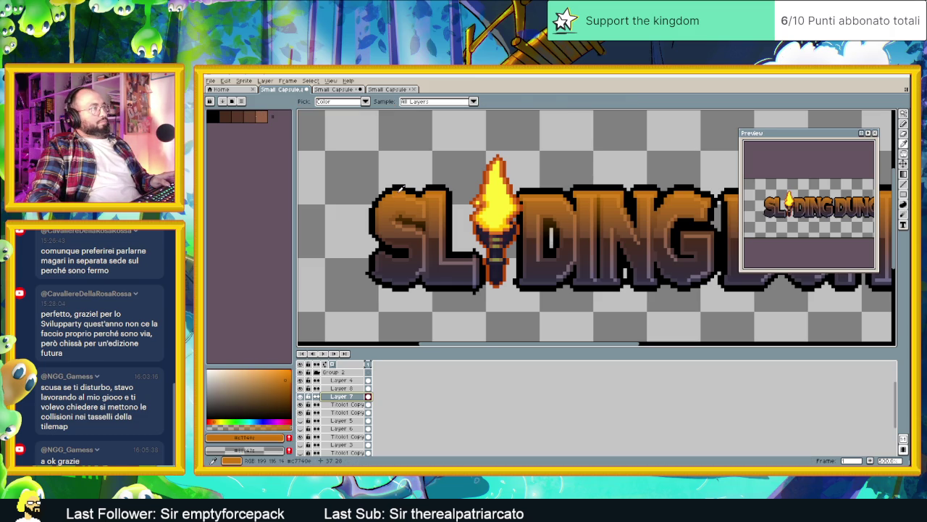
{"action": "key", "text": "w"}
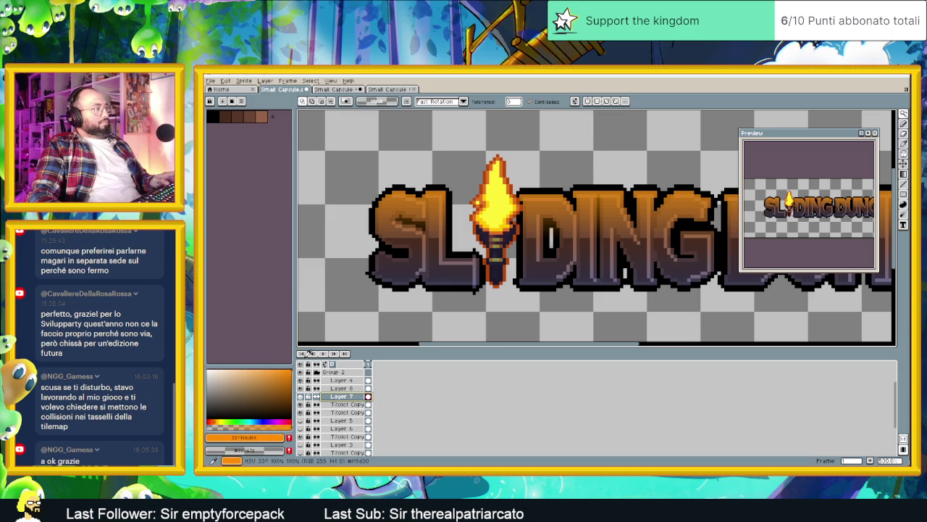
{"action": "left_click", "coordinate": [289, 439]}
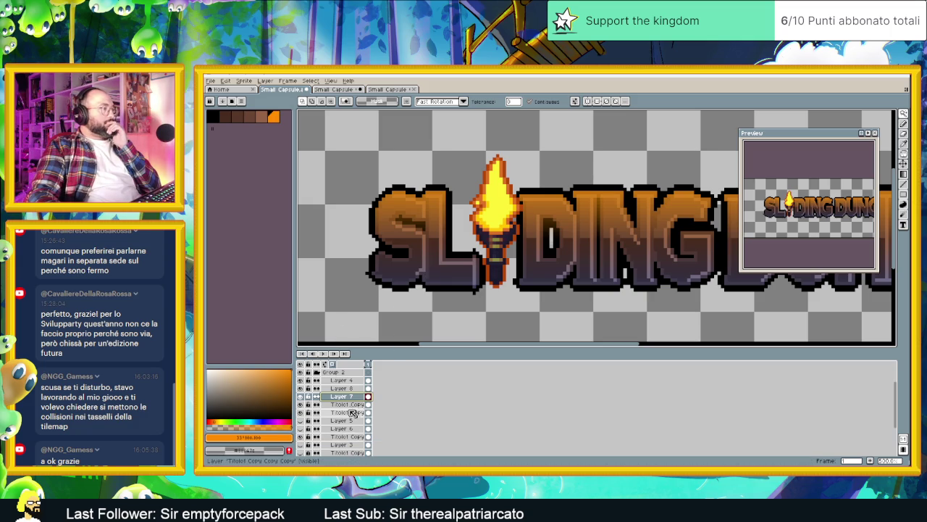
Toggle a layer to compare highlights and set Layer 8's blend mode to Normal.
{"action": "left_click", "coordinate": [301, 393]}
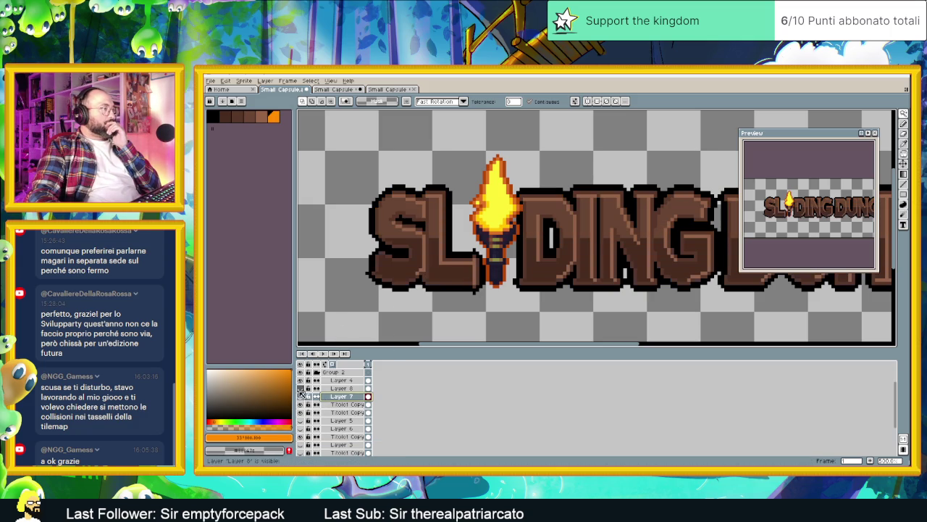
{"action": "double_click", "coordinate": [341, 389]}
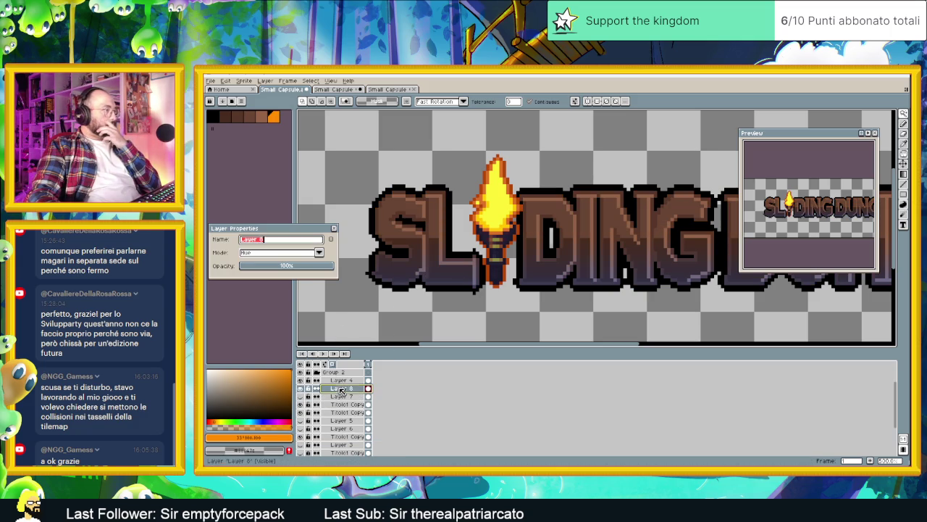
{"action": "left_click", "coordinate": [302, 254]}
{"action": "left_click", "coordinate": [286, 266]}
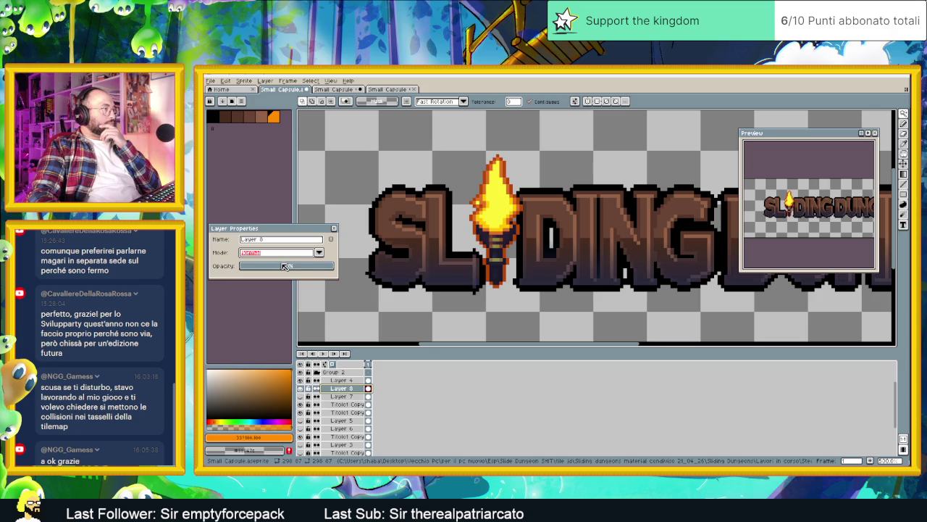
{"action": "left_click", "coordinate": [334, 228]}
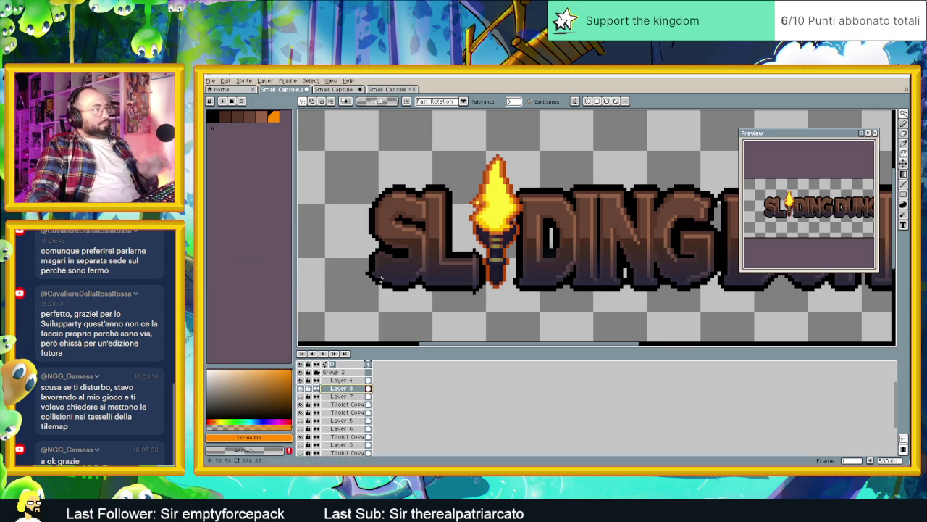
Sample the dark outline colour #2b2b3d and add it to the palette.
{"action": "key", "text": "i"}
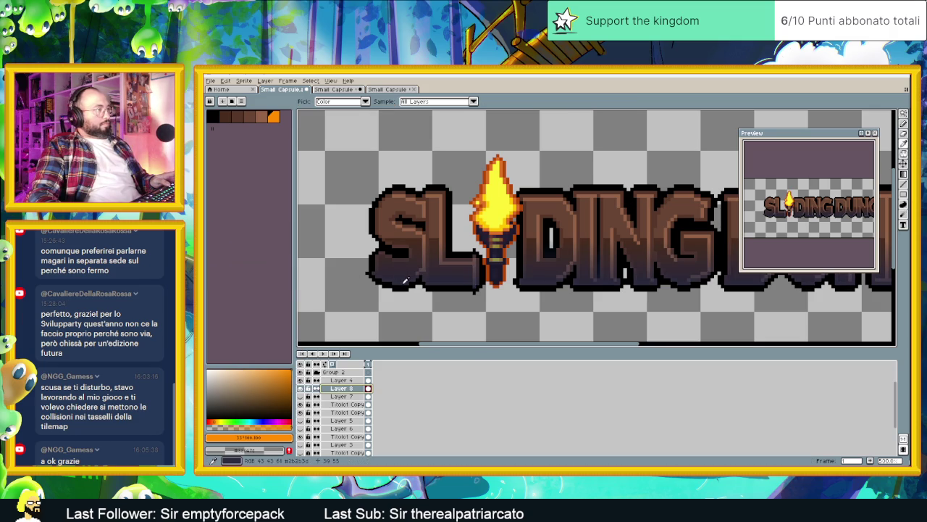
{"action": "left_click", "coordinate": [404, 280], "text": "alt"}
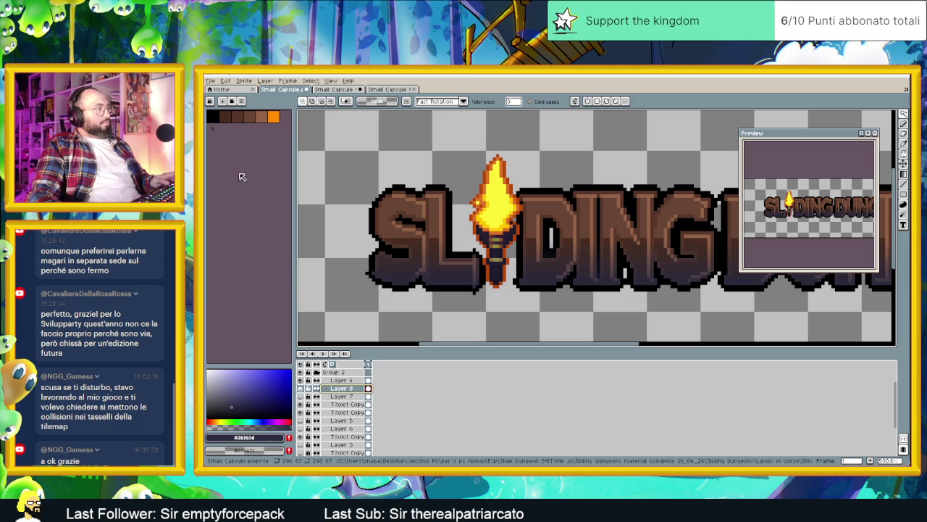
{"action": "left_click", "coordinate": [290, 438]}
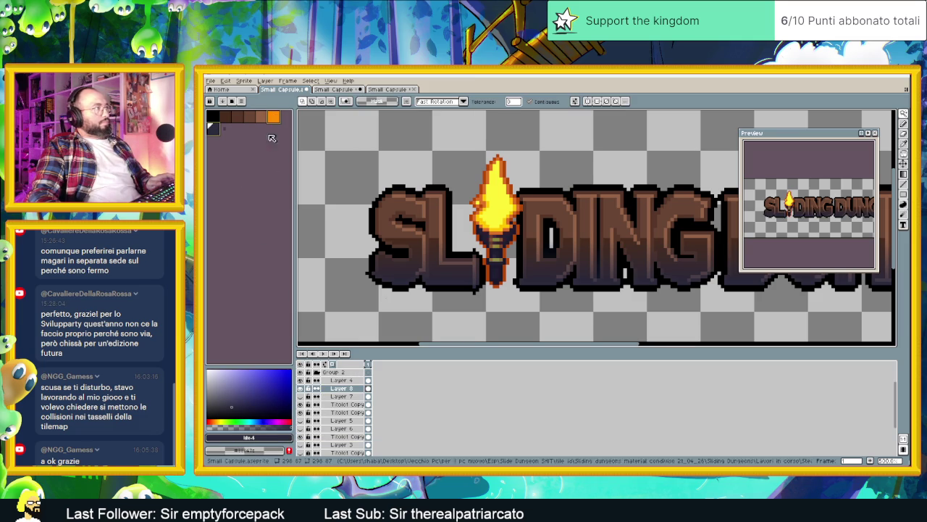
{"action": "left_click", "coordinate": [219, 132]}
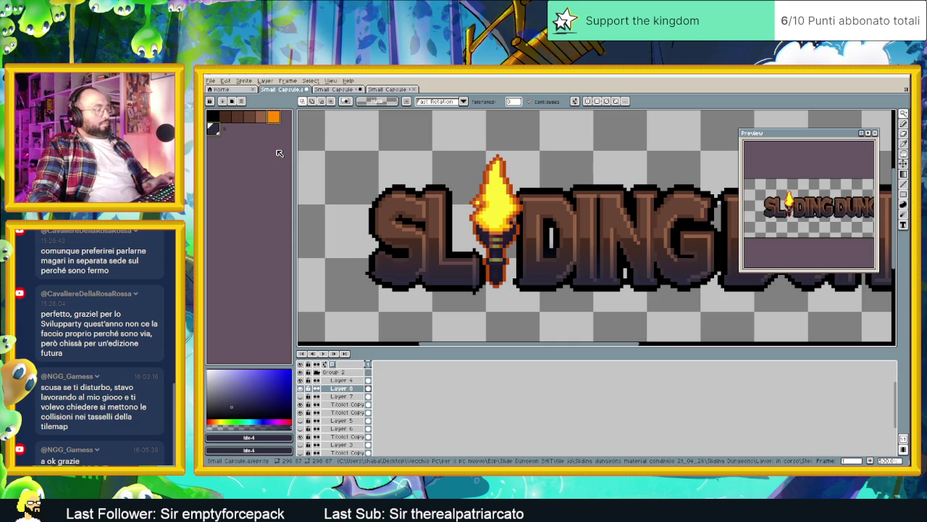
Enlarge the brick banner's palette to 36 colours, then return to the torch title.
{"action": "key", "text": "ctrl+Tab"}
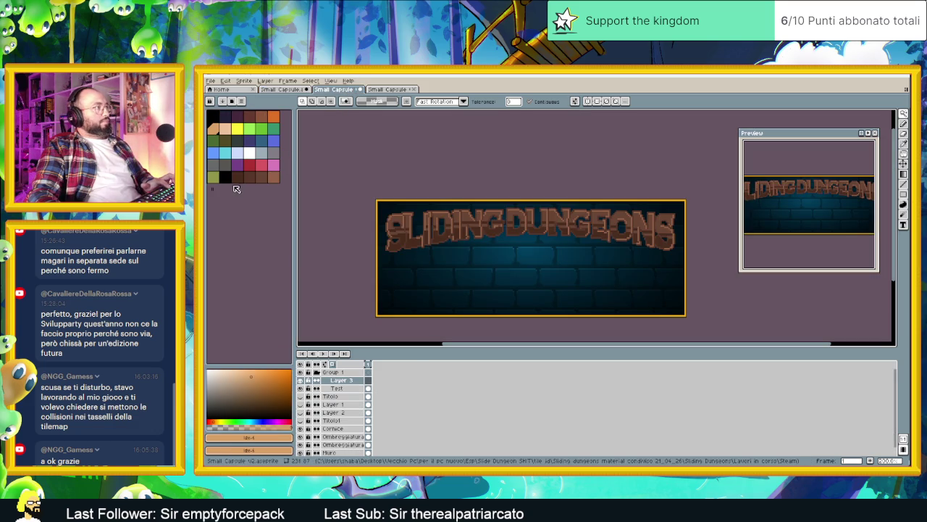
{"action": "left_click_drag", "start_coordinate": [213, 189], "coordinate": [214, 183]}
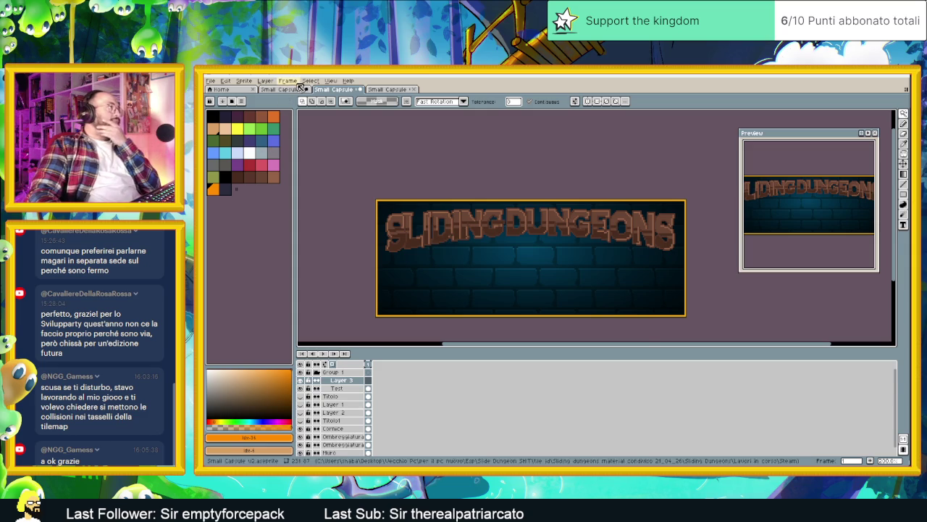
{"action": "key", "text": "ctrl+shift+Tab"}
Set Layer 8's blend mode to Hue.
{"action": "double_click", "coordinate": [333, 392]}
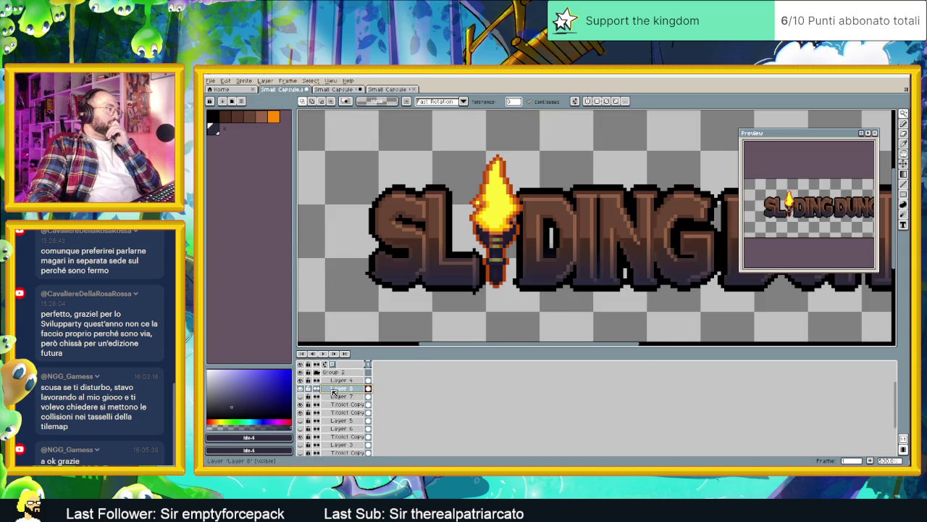
{"action": "left_click", "coordinate": [290, 255]}
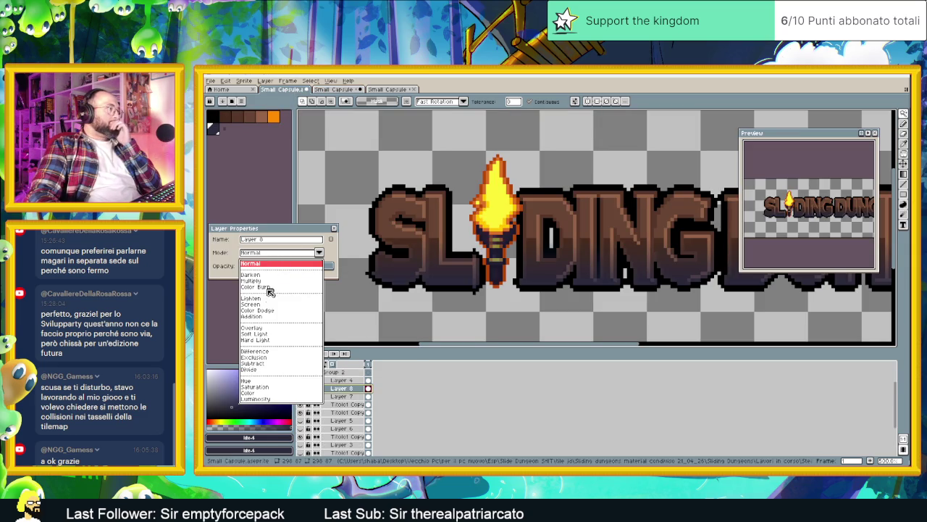
{"action": "left_click", "coordinate": [266, 381]}
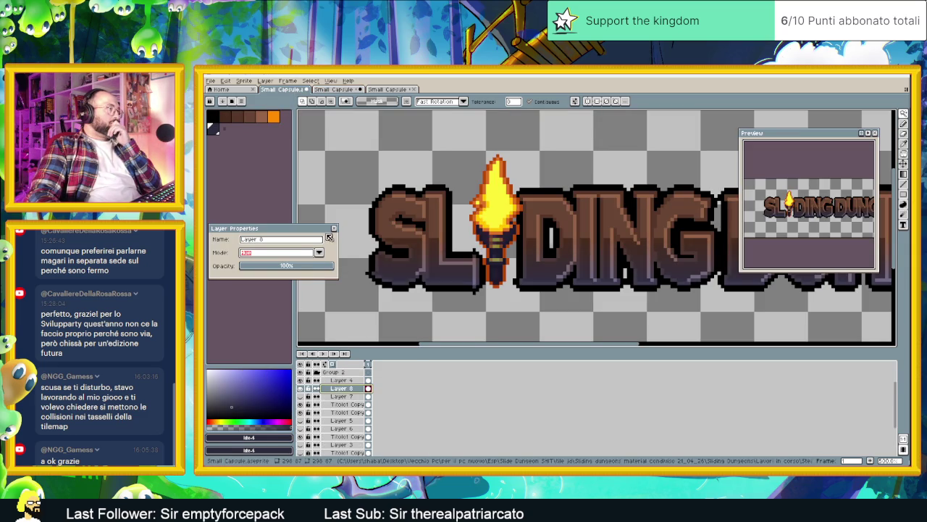
{"action": "left_click", "coordinate": [334, 230]}
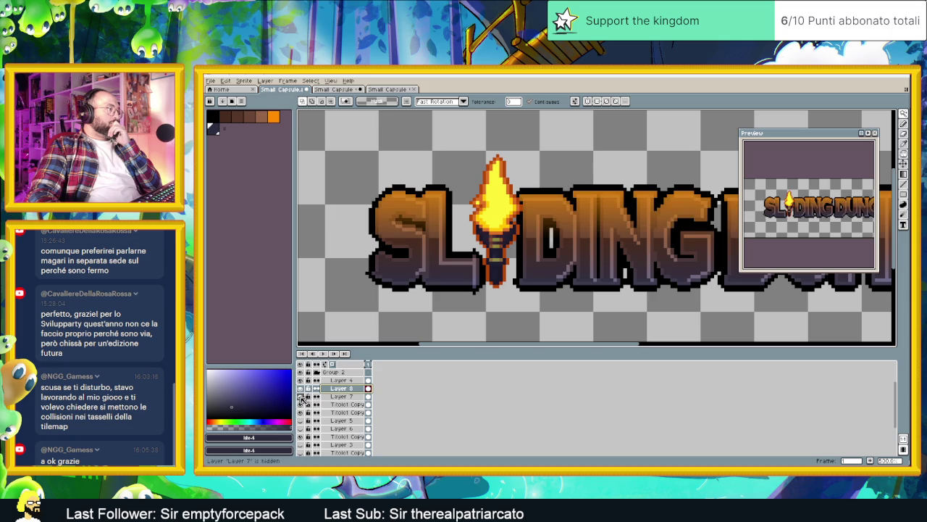
{"action": "double_click", "coordinate": [340, 389]}
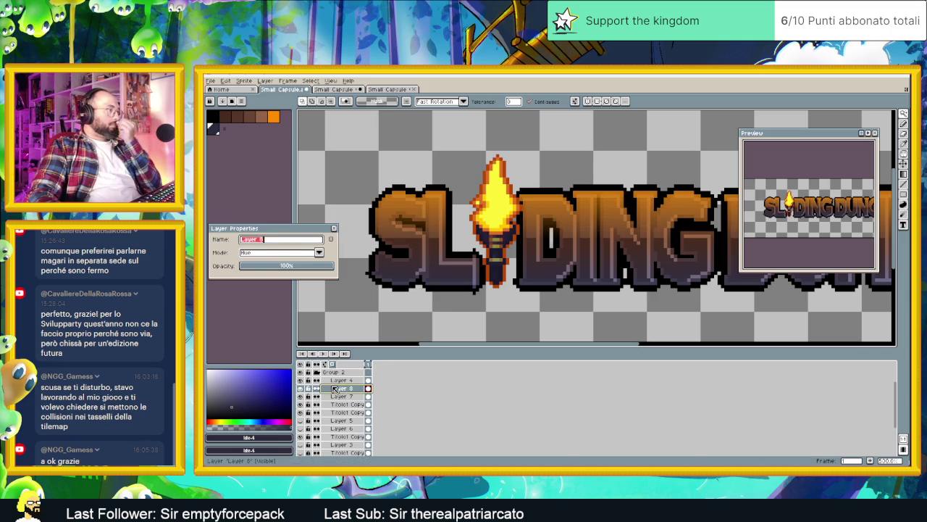
{"action": "left_click", "coordinate": [298, 252]}
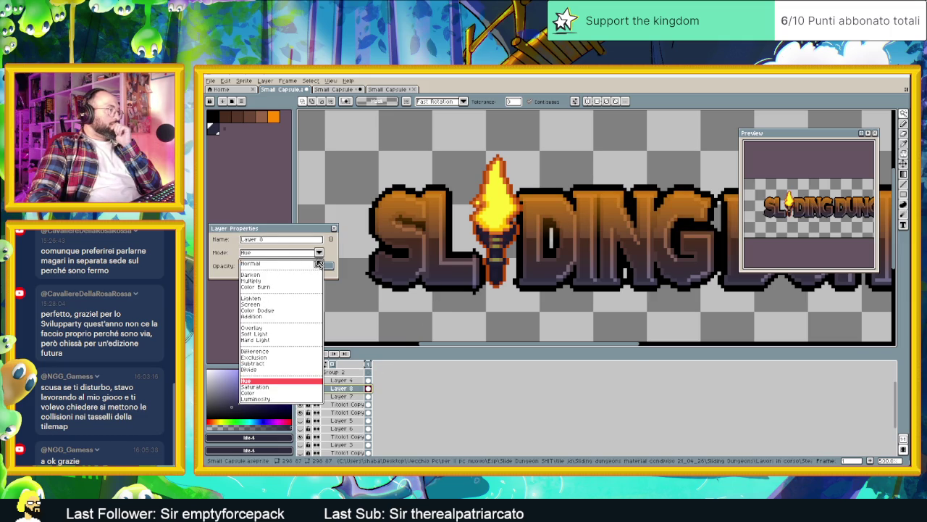
{"action": "left_click", "coordinate": [323, 232]}
Set Layer 7's blend mode to Overlay and switch to the brick-wall banner.
{"action": "left_click", "coordinate": [340, 397]}
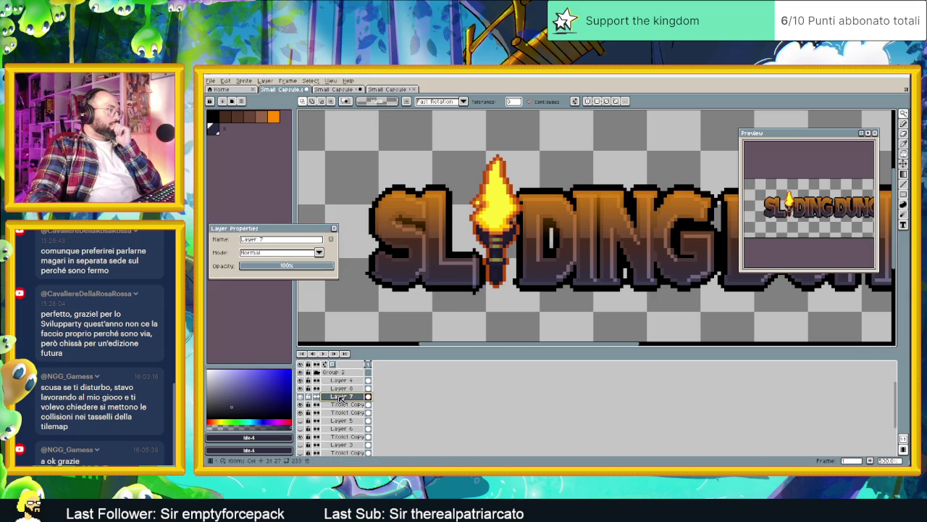
{"action": "left_click", "coordinate": [282, 253]}
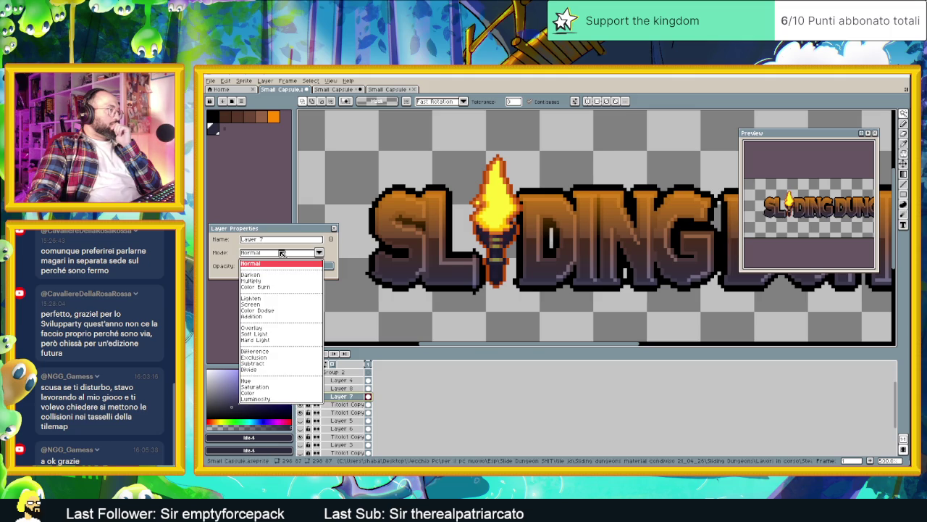
{"action": "left_click", "coordinate": [263, 327]}
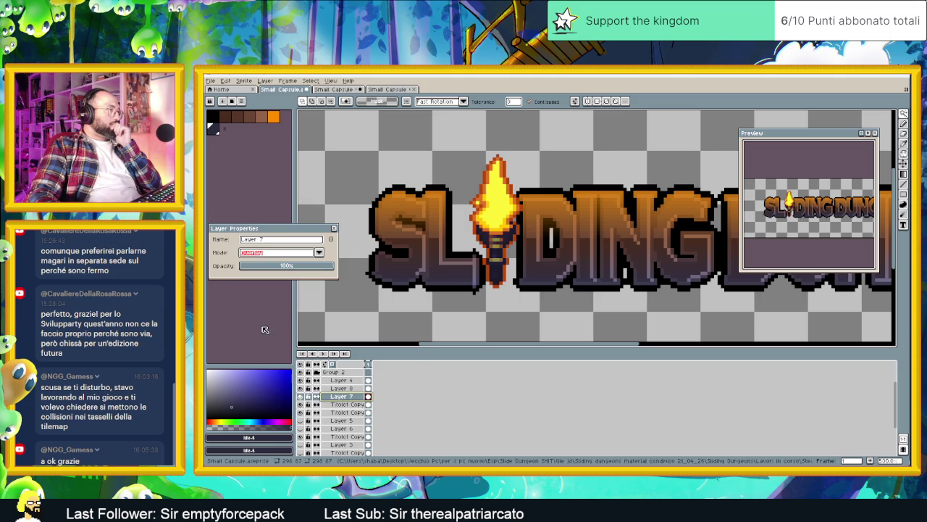
{"action": "left_click", "coordinate": [334, 228]}
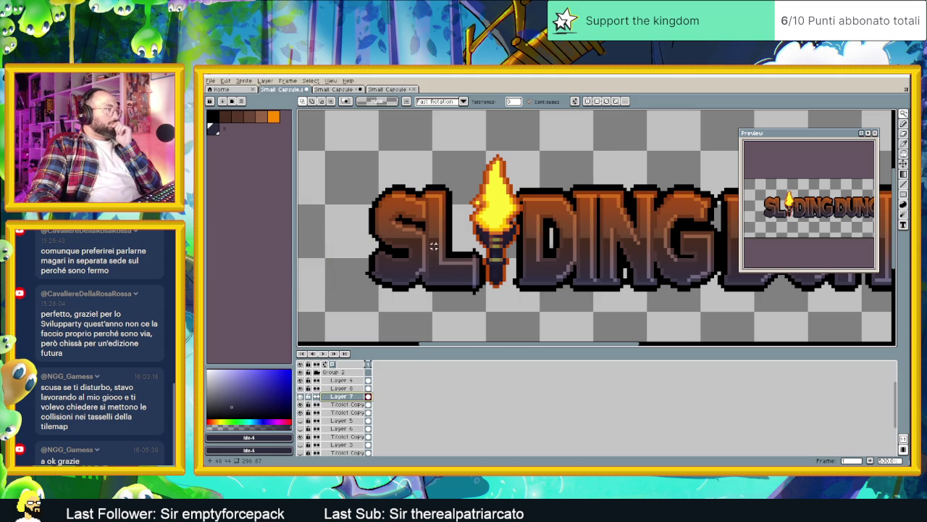
{"action": "left_click", "coordinate": [341, 91]}
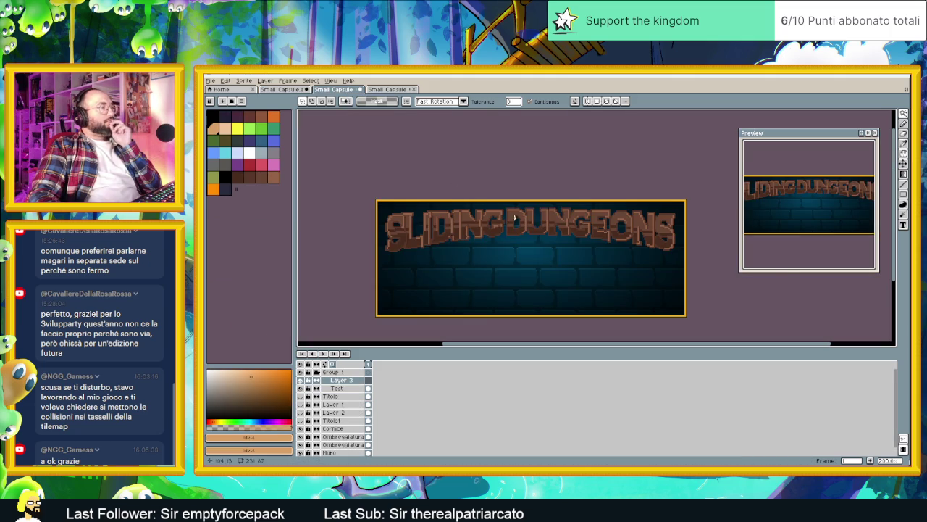
Select the banner's Layer 3 and ready the Paint Bucket with orange Idx-34.
{"action": "scroll", "coordinate": [491, 218], "scroll_direction": "up", "scroll_amount": 1}
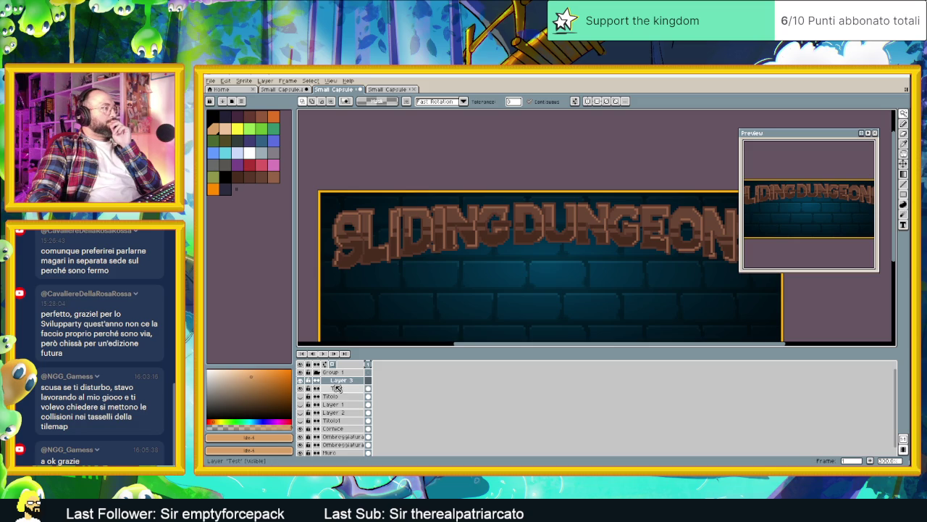
{"action": "left_click", "coordinate": [337, 380]}
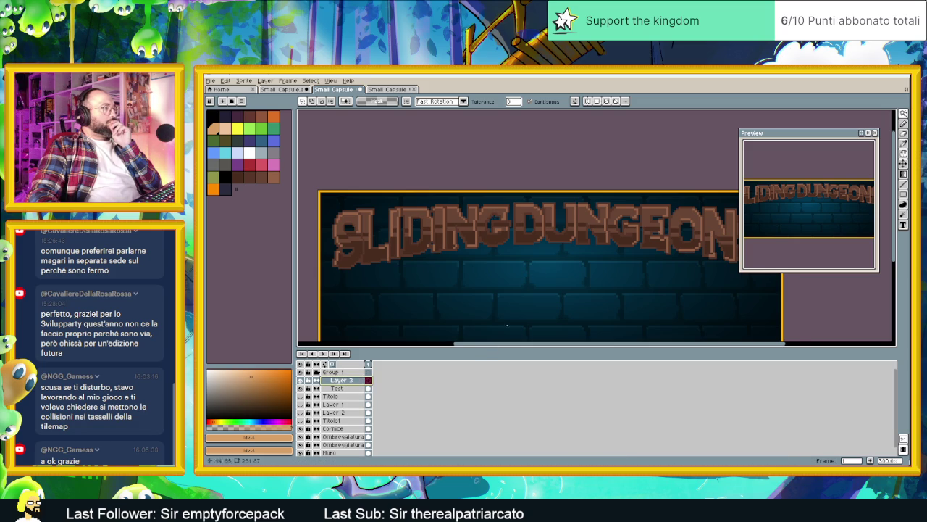
{"action": "mouse_move", "coordinate": [546, 265]}
{"action": "left_mouse_down"}
{"action": "mouse_move", "coordinate": [513, 265]}
{"action": "mouse_move", "coordinate": [510, 281]}
{"action": "left_mouse_up"}
{"action": "scroll", "coordinate": [510, 281], "scroll_direction": "down", "scroll_amount": 1}
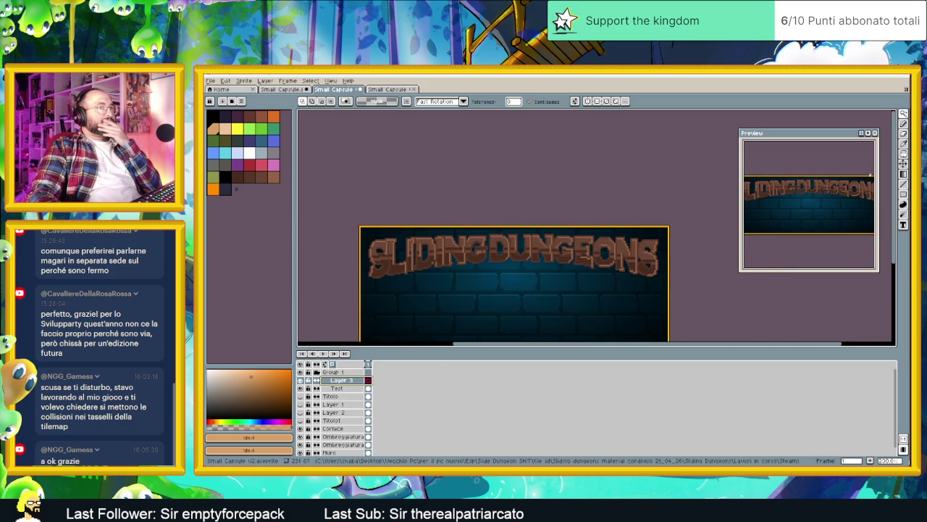
{"action": "left_click", "coordinate": [904, 174]}
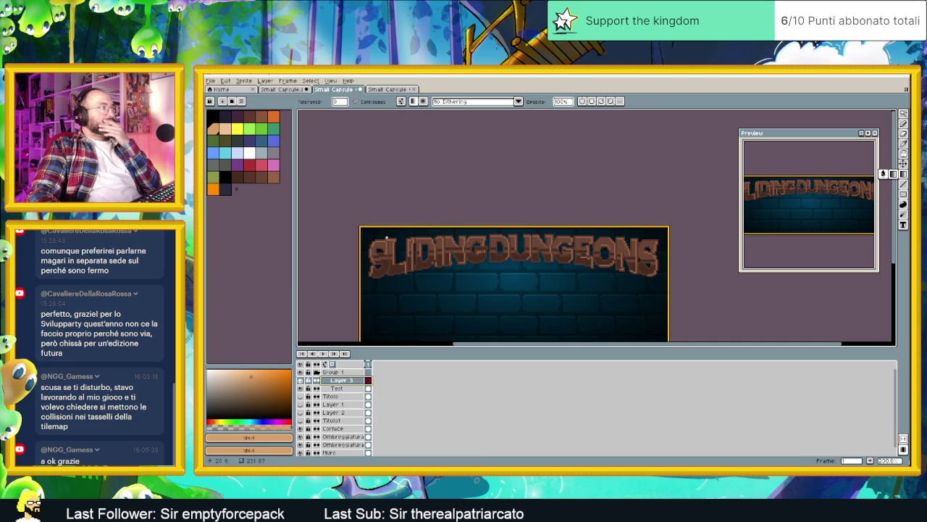
{"action": "left_click", "coordinate": [213, 189]}
{"action": "scroll", "coordinate": [497, 234], "scroll_direction": "up", "scroll_amount": 1}
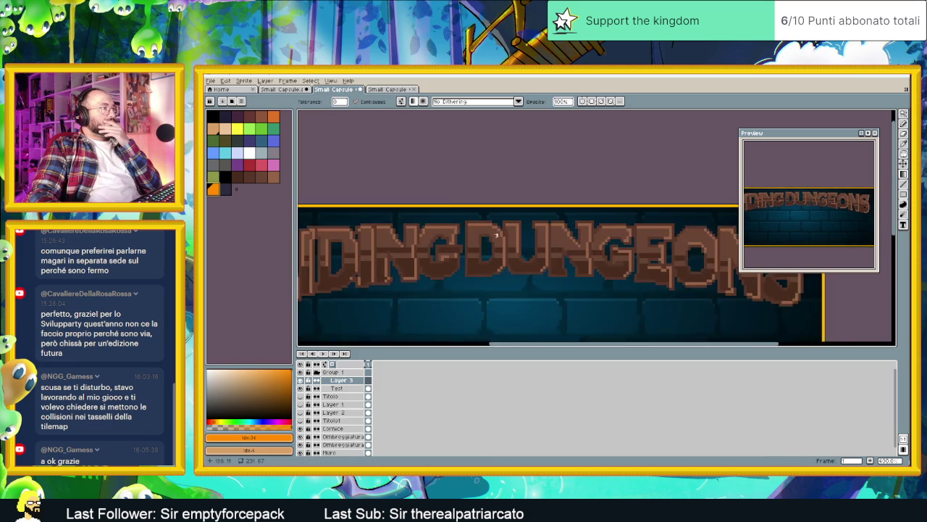
{"action": "scroll", "coordinate": [469, 219], "scroll_direction": "up", "scroll_amount": 1}
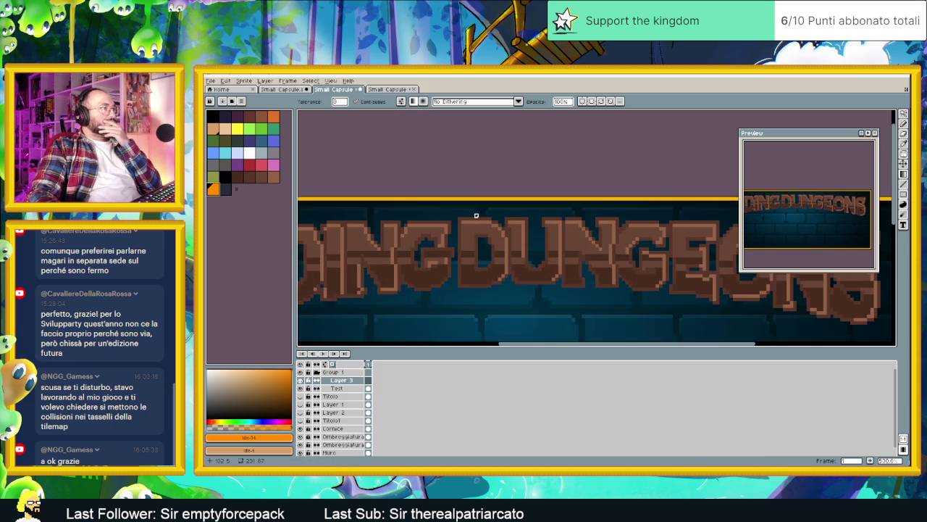
Try and undo an orange fill, then lower the orange's alpha to 93.
{"action": "left_click", "coordinate": [476, 217]}
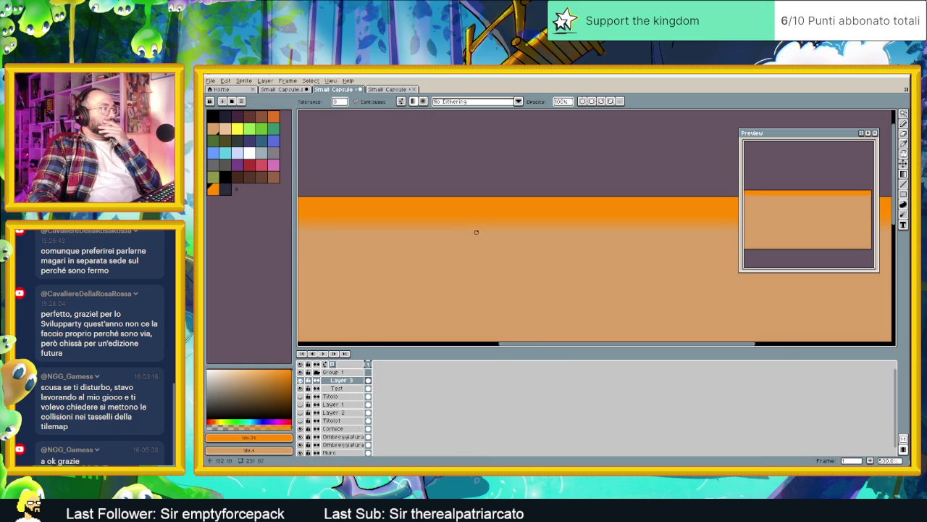
{"action": "key", "text": "ctrl+z"}
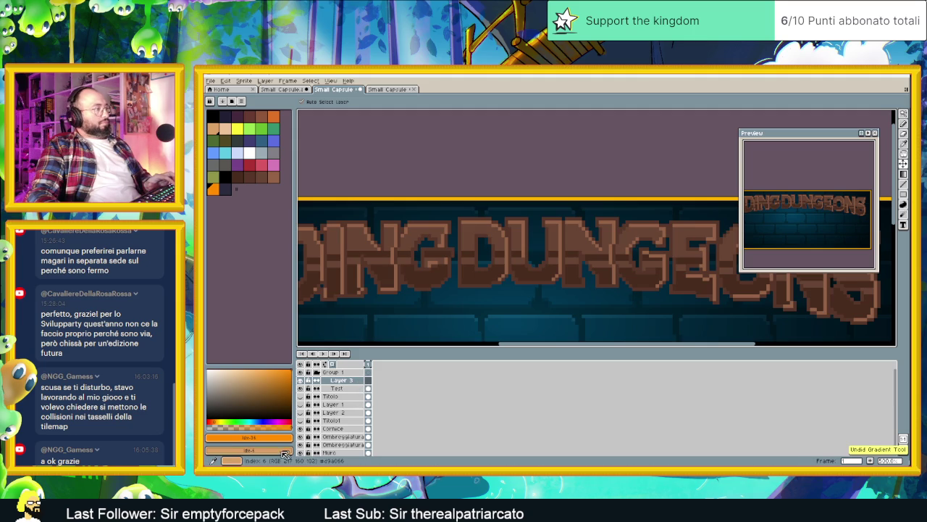
{"action": "left_click", "coordinate": [281, 451]}
{"action": "left_click_drag", "start_coordinate": [290, 439], "coordinate": [273, 440]}
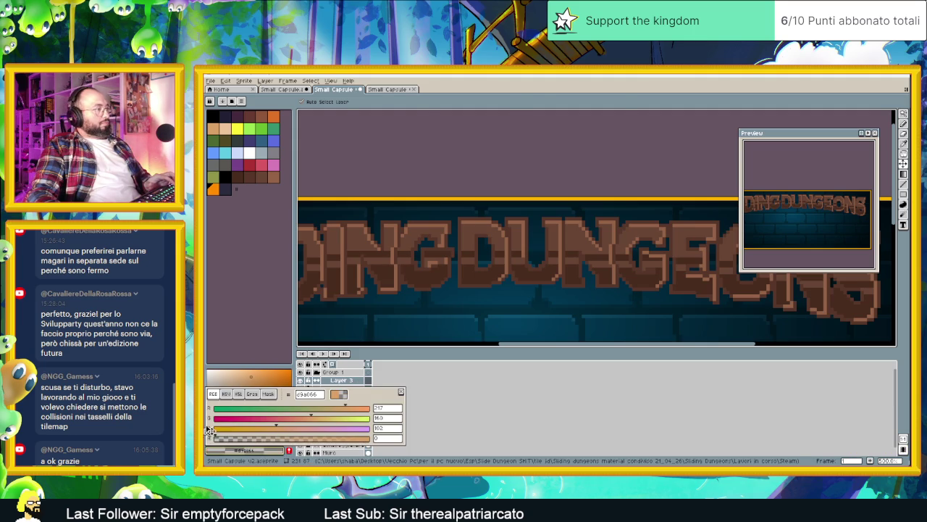
{"action": "key", "text": "g"}
Draw a translucent orange gradient fading down from the banner's top edge.
{"action": "left_click", "coordinate": [480, 202]}
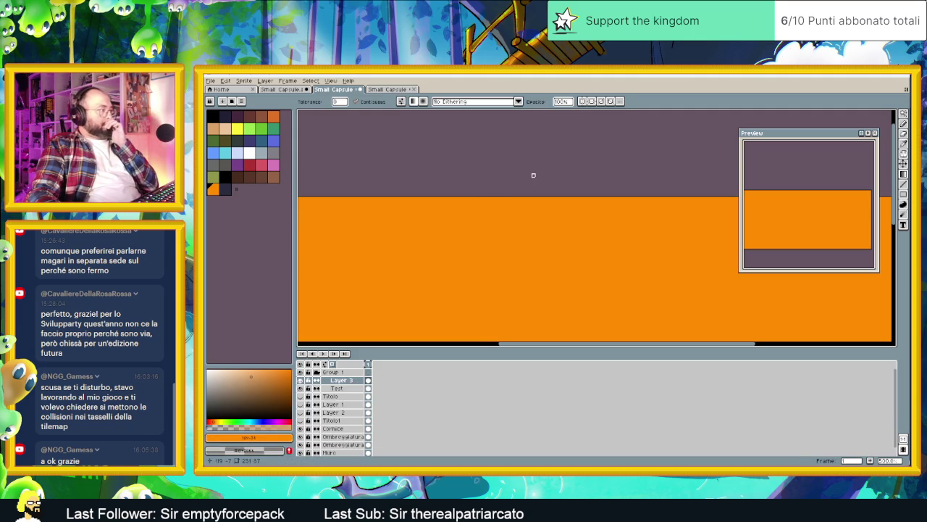
{"action": "scroll", "coordinate": [533, 174], "scroll_direction": "down", "scroll_amount": 2}
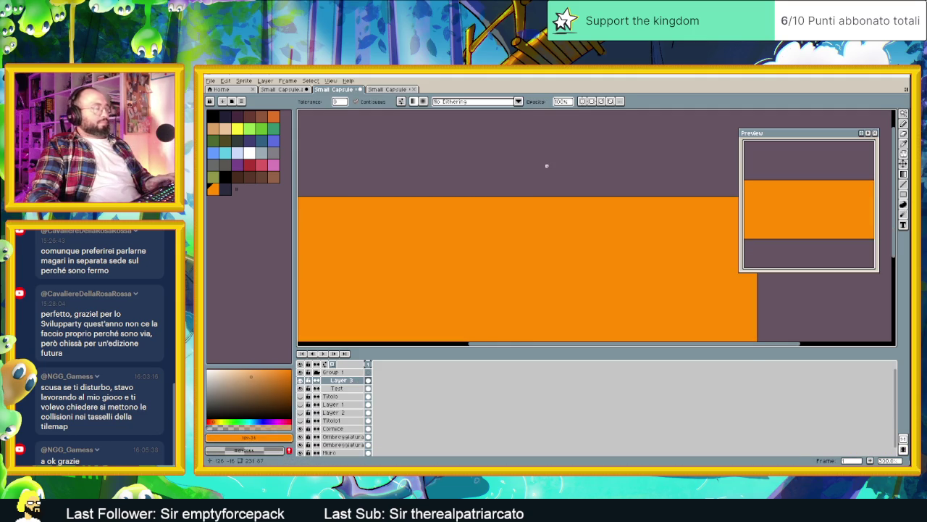
{"action": "key", "text": "ctrl+z"}
{"action": "key", "text": "ctrl+z"}
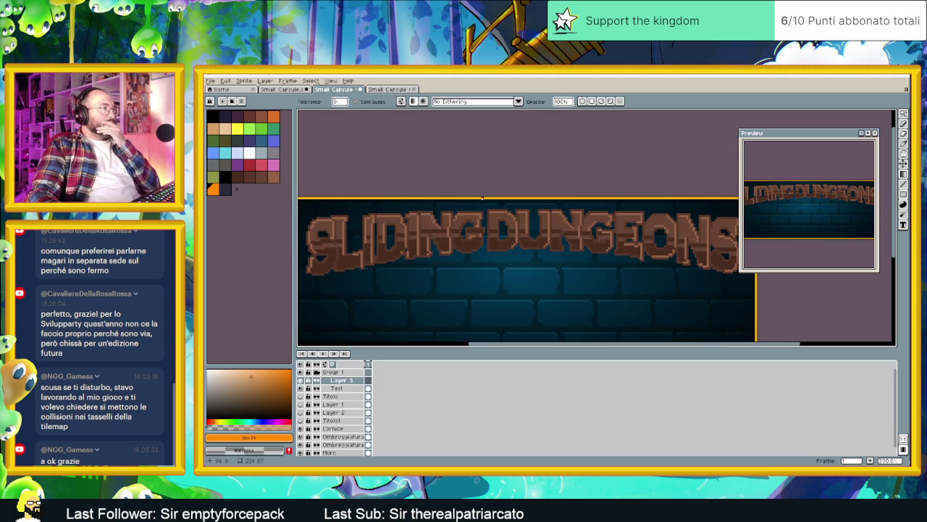
{"action": "left_click_drag", "start_coordinate": [482, 196], "coordinate": [482, 226]}
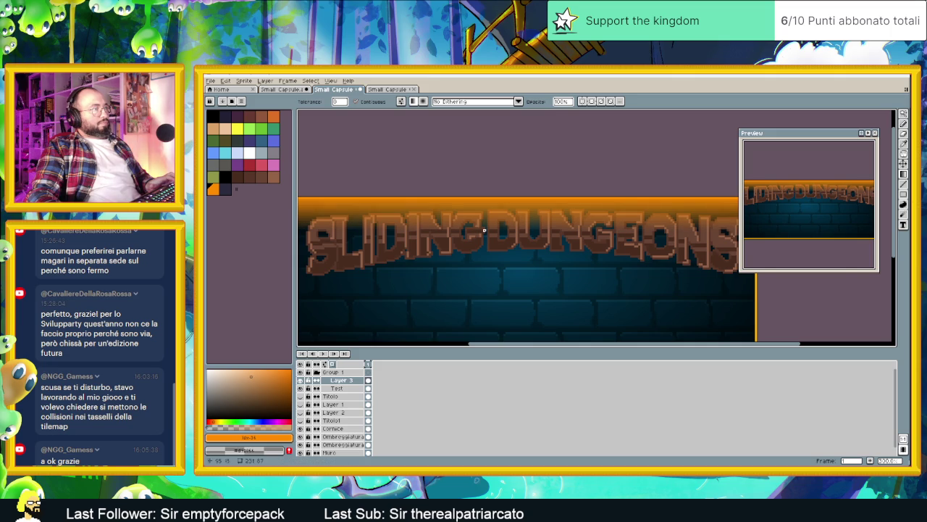
{"action": "scroll", "coordinate": [484, 231], "scroll_direction": "up", "scroll_amount": 3}
{"action": "scroll", "coordinate": [491, 215], "scroll_direction": "down", "scroll_amount": 3}
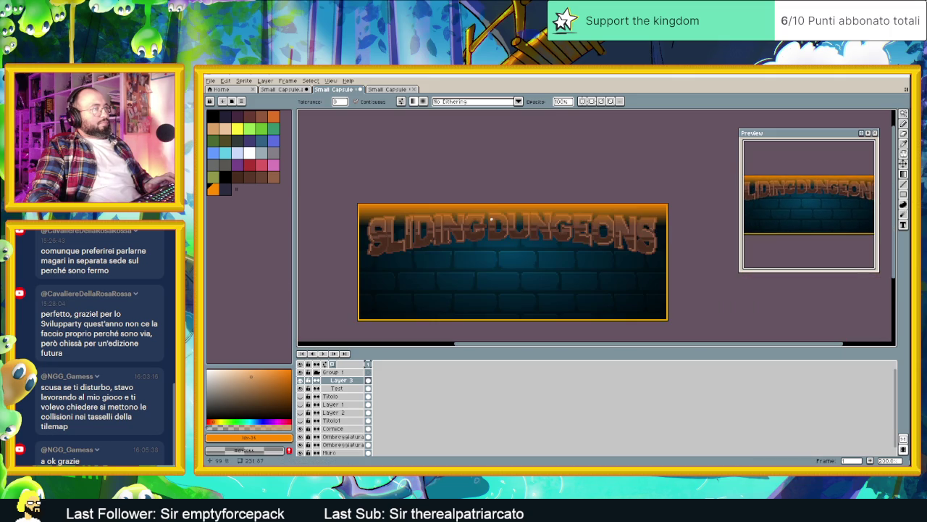
Add a new Test layer above Layer 3 and fill below the lettering with dark purple-grey.
{"action": "right_click", "coordinate": [340, 380]}
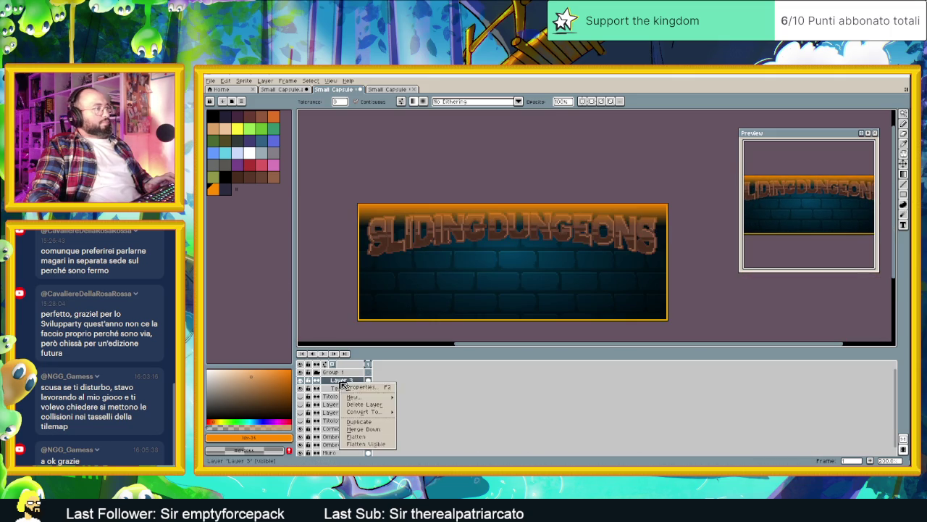
{"action": "mouse_move", "coordinate": [359, 397]}
{"action": "left_click", "coordinate": [408, 398]}
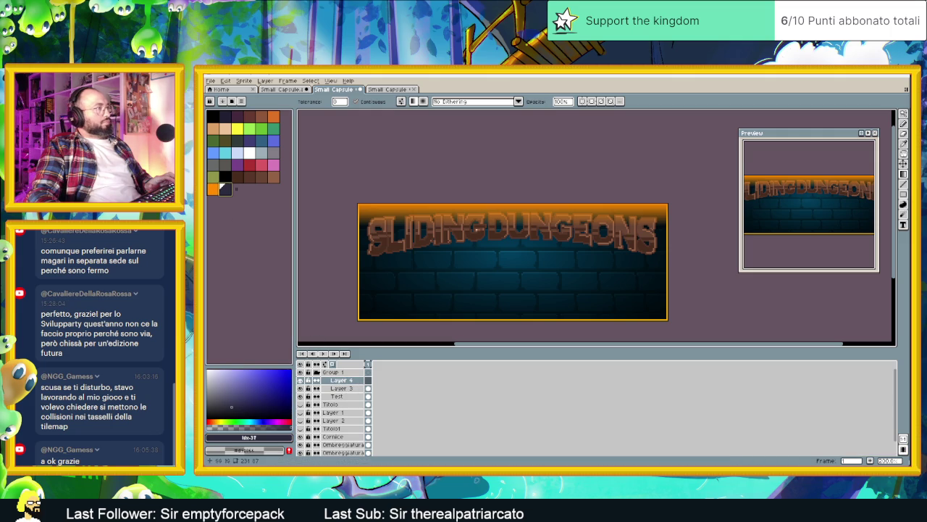
{"action": "scroll", "coordinate": [395, 258], "scroll_direction": "up", "scroll_amount": 2}
{"action": "left_click_drag", "start_coordinate": [314, 267], "coordinate": [435, 263]}
{"action": "scroll", "coordinate": [403, 265], "scroll_direction": "up", "scroll_amount": 1}
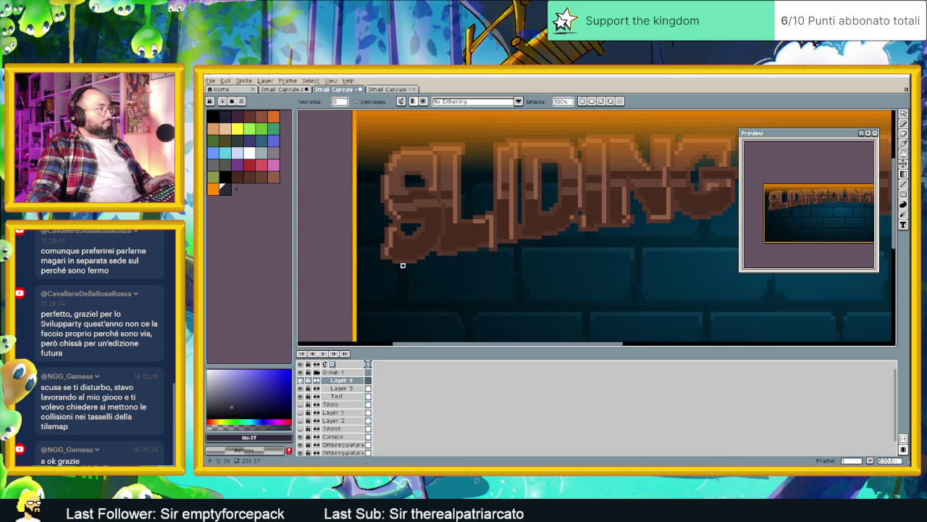
{"action": "left_click", "coordinate": [403, 265]}
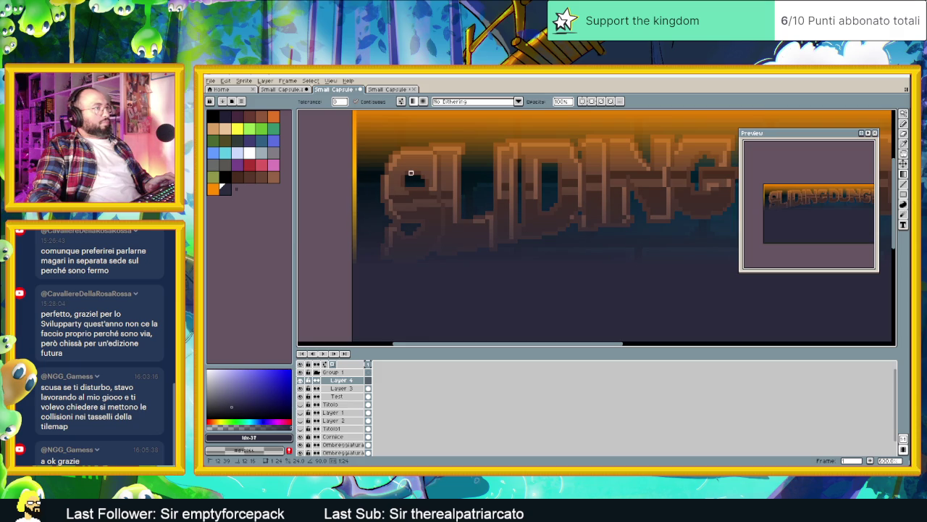
{"action": "scroll", "coordinate": [411, 172], "scroll_direction": "down", "scroll_amount": 3}
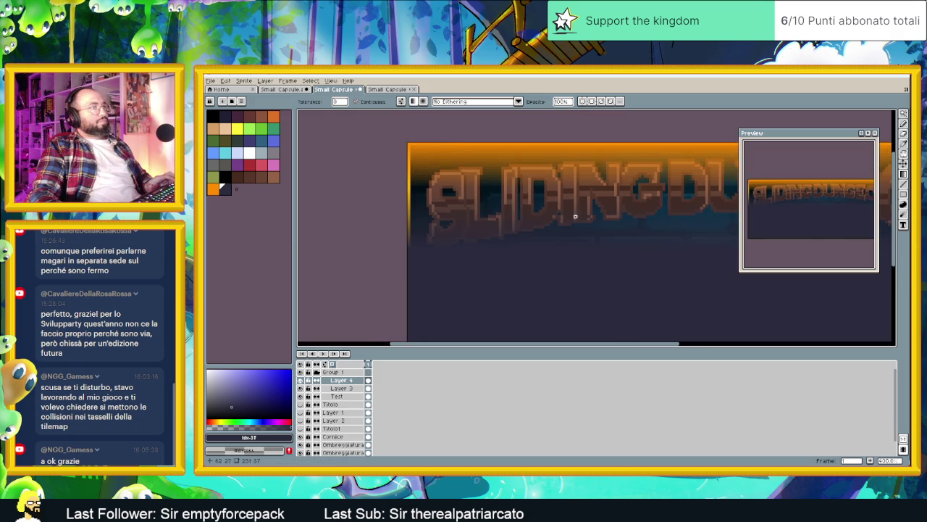
{"action": "mouse_move", "coordinate": [554, 217]}
{"action": "left_mouse_down"}
{"action": "mouse_move", "coordinate": [604, 217]}
{"action": "mouse_move", "coordinate": [493, 215]}
{"action": "left_mouse_up"}
{"action": "scroll", "coordinate": [556, 232], "scroll_direction": "down", "scroll_amount": 1}
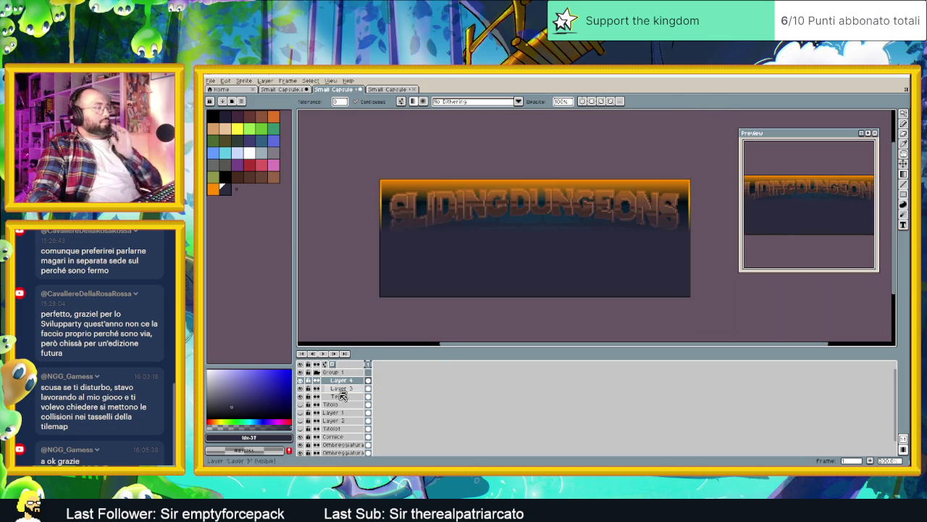
Magic-wand the title area on Test, undo a trial white fill, and clear the selection.
{"action": "left_click", "coordinate": [336, 396]}
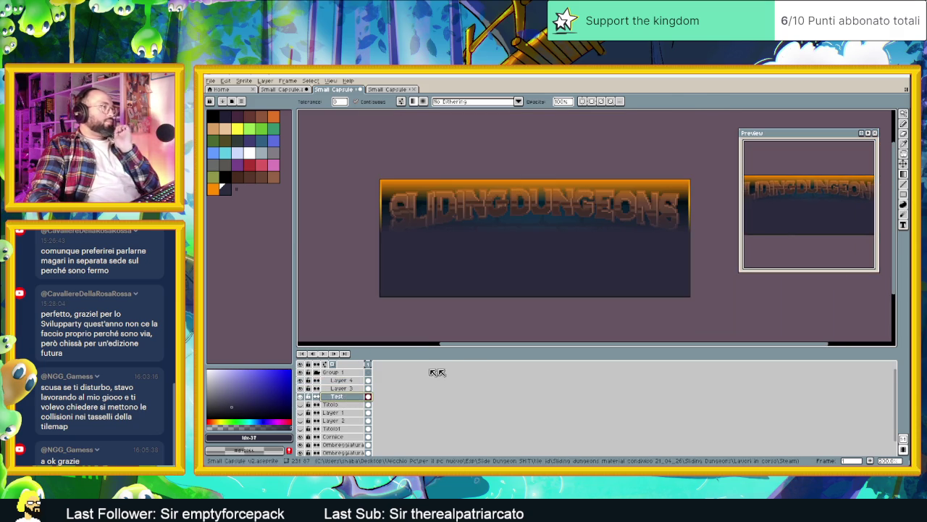
{"action": "key", "text": "w"}
{"action": "left_click", "coordinate": [555, 265]}
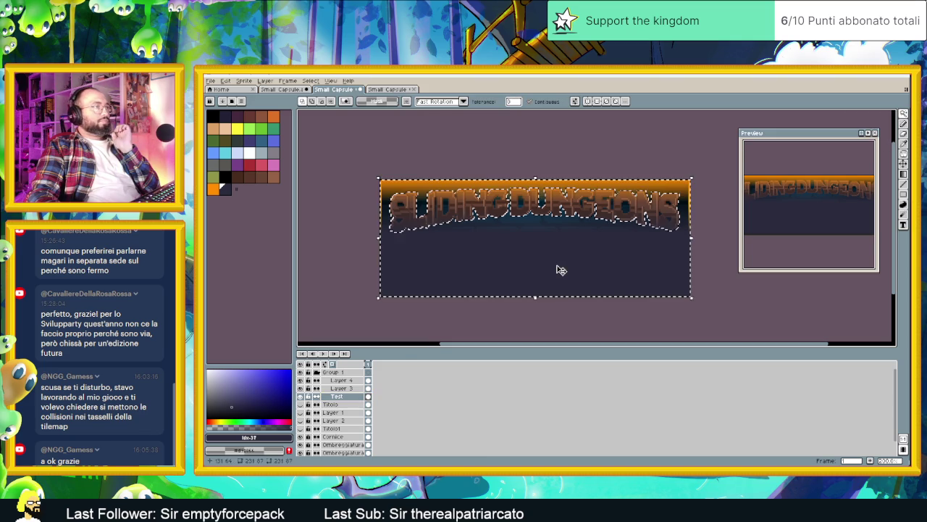
{"action": "left_click", "coordinate": [335, 389]}
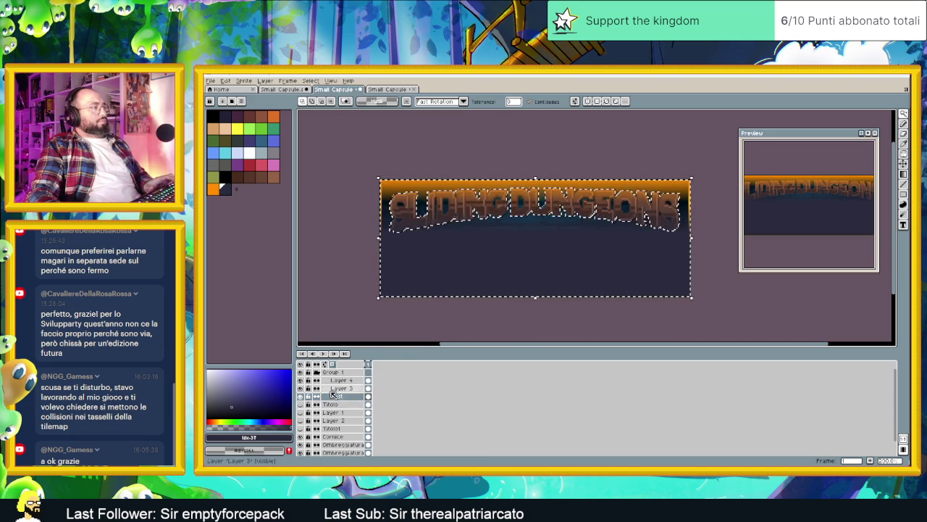
{"action": "key", "text": "ctrl+d"}
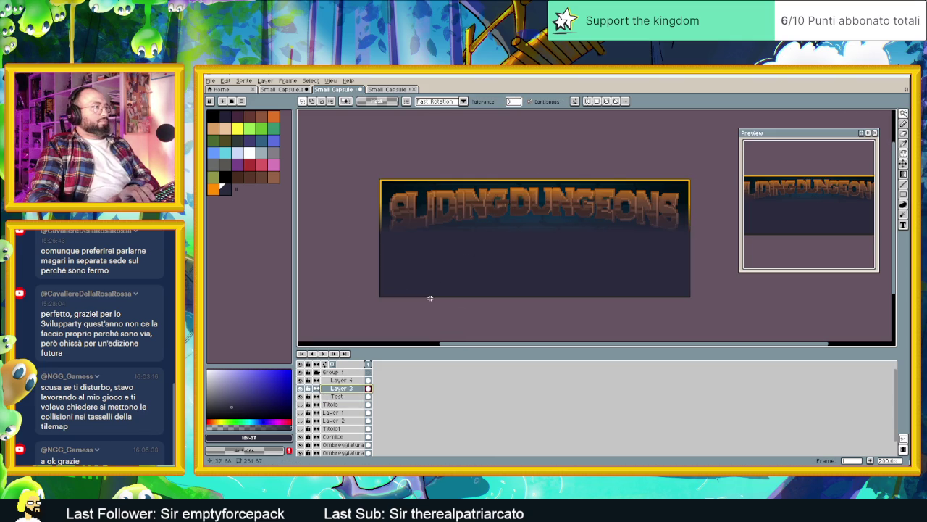
{"action": "left_click", "coordinate": [336, 396]}
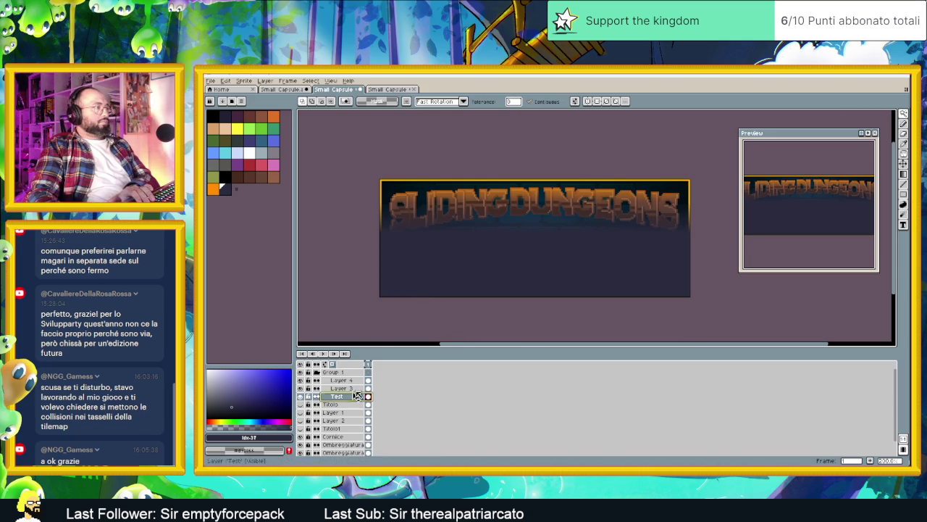
{"action": "left_click", "coordinate": [557, 232]}
{"action": "key", "text": "ctrl+z"}
{"action": "key", "text": "ctrl+z"}
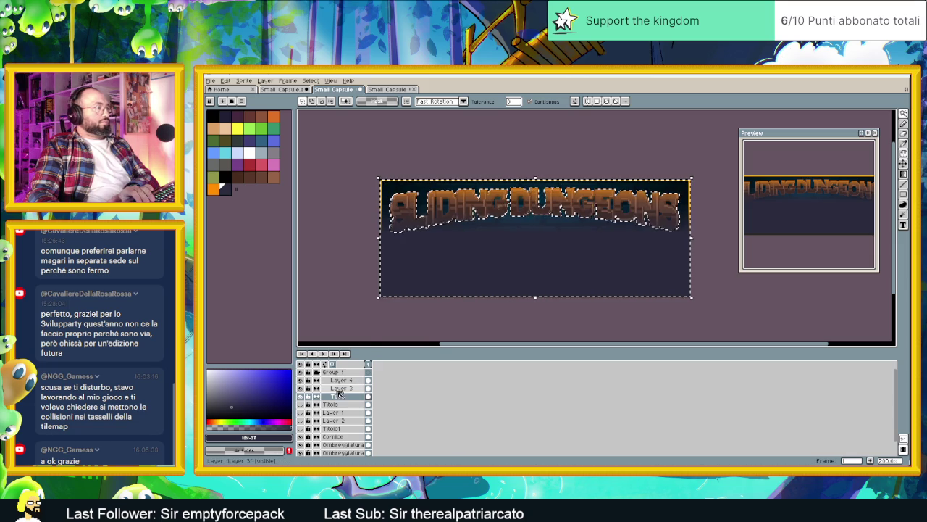
{"action": "left_click", "coordinate": [346, 381]}
{"action": "key", "text": "ctrl+z"}
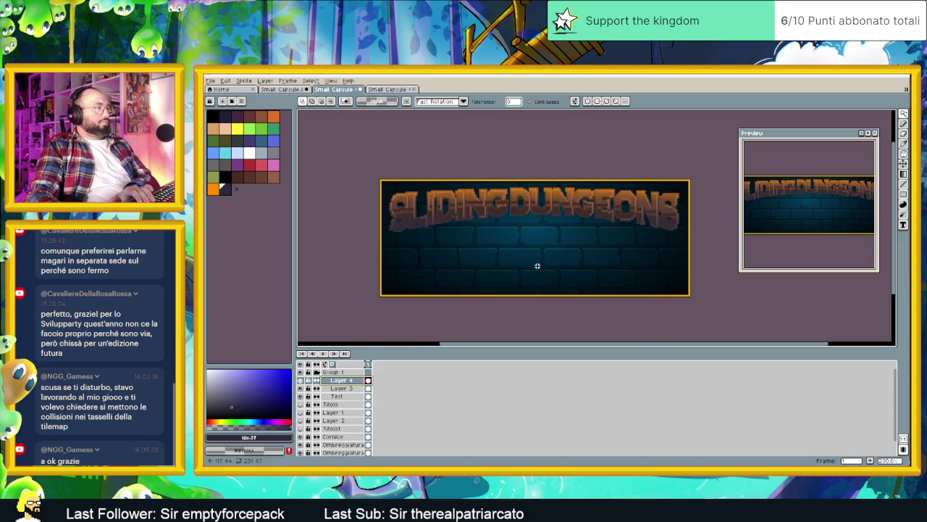
Set Layer 3's blend mode to Overlay.
{"action": "double_click", "coordinate": [339, 389]}
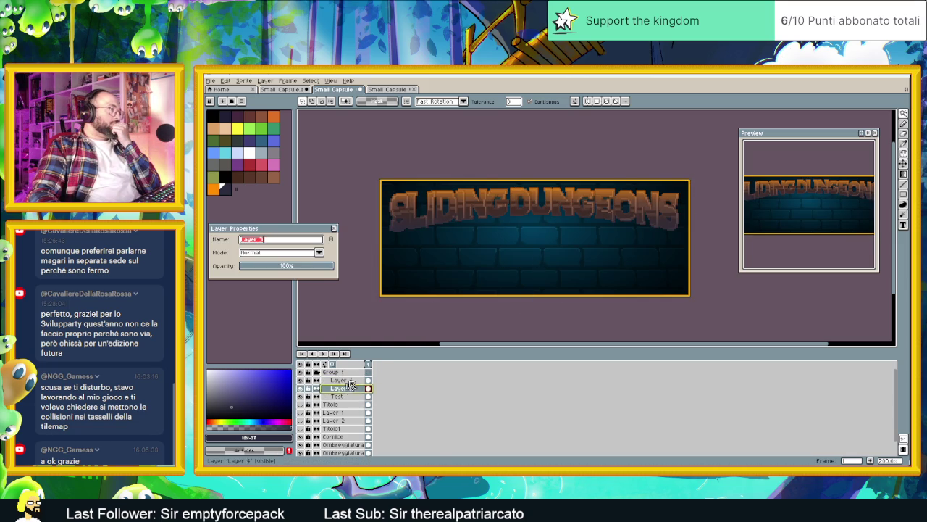
{"action": "left_click", "coordinate": [276, 253]}
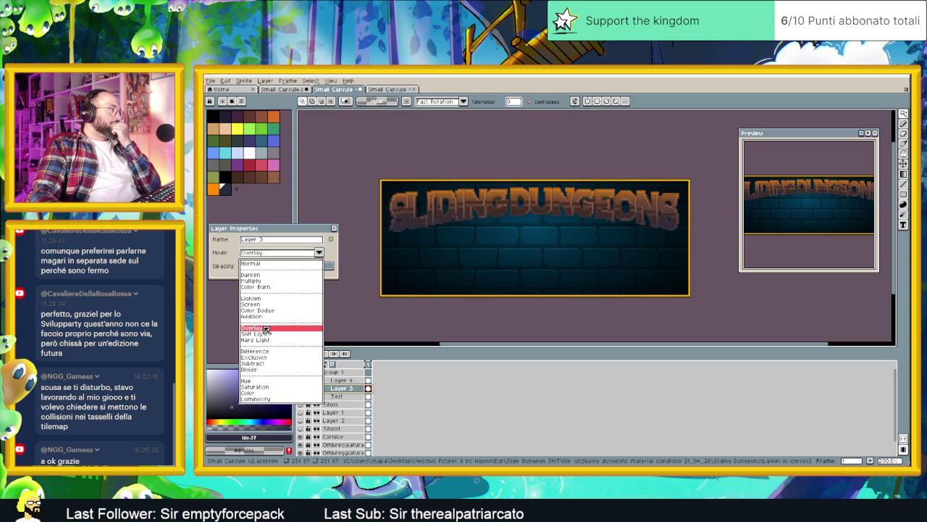
{"action": "left_click", "coordinate": [266, 327]}
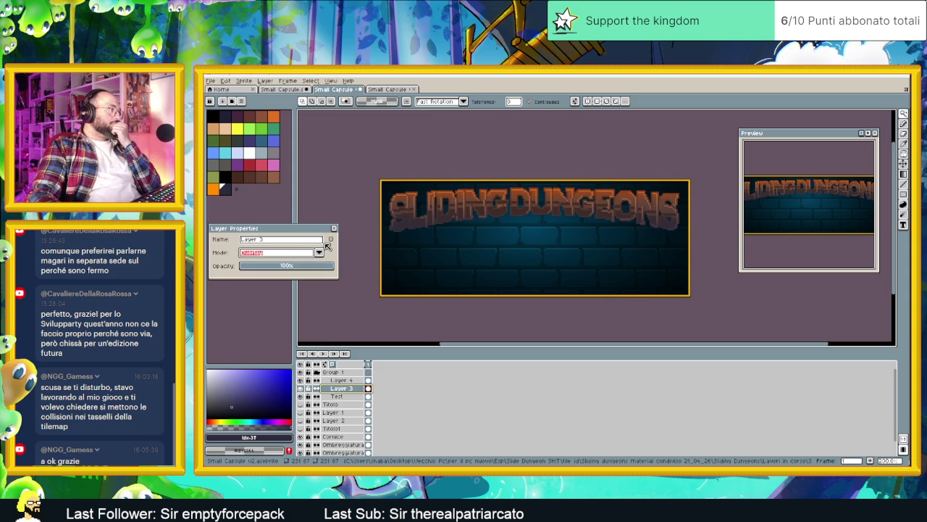
Set Layer 4's blend mode to Hue.
{"action": "left_click", "coordinate": [337, 397]}
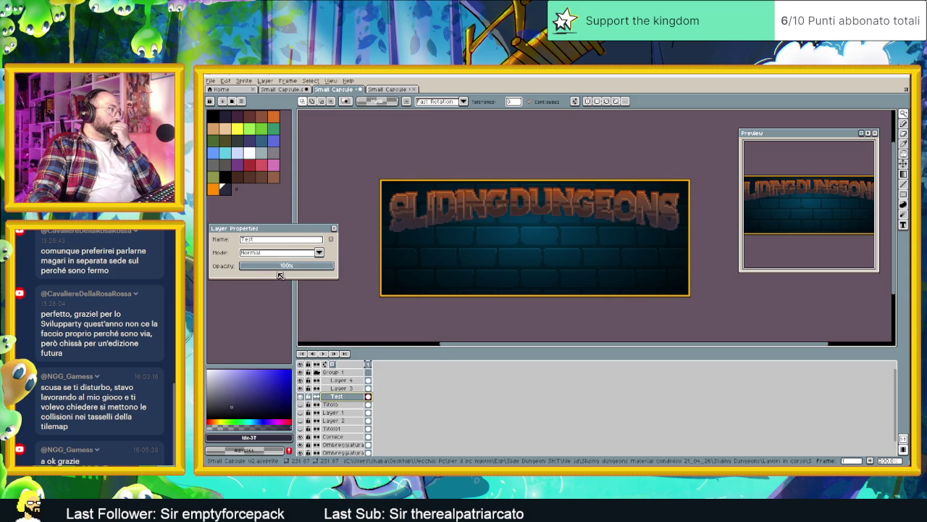
{"action": "left_click", "coordinate": [274, 255]}
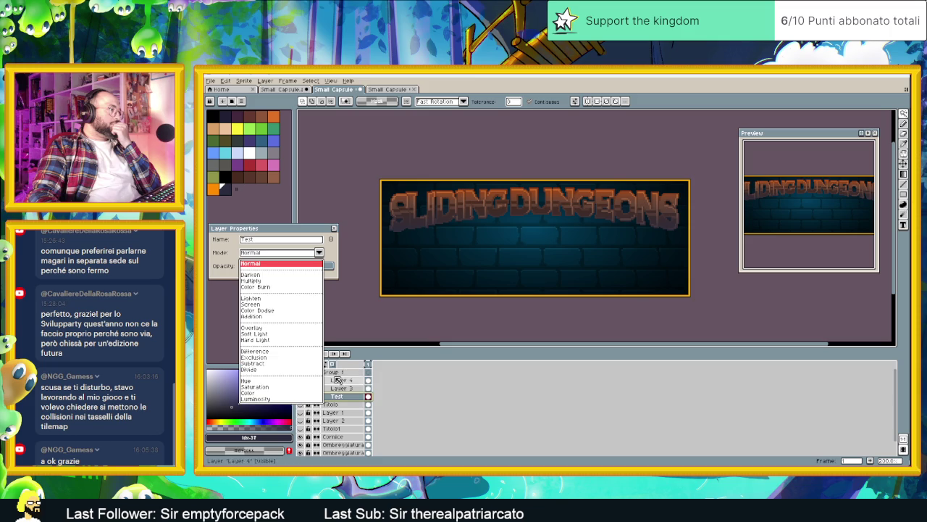
{"action": "left_click", "coordinate": [340, 380]}
{"action": "left_click", "coordinate": [278, 255]}
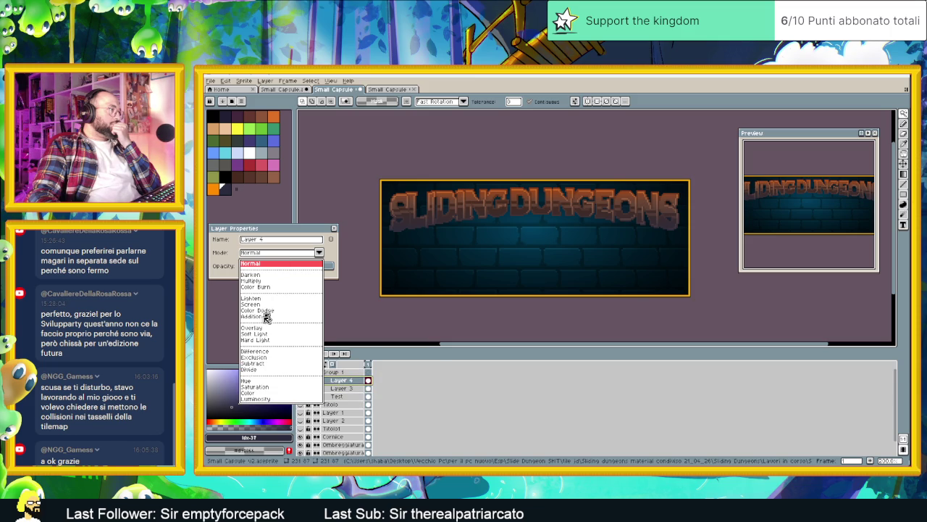
{"action": "left_click", "coordinate": [256, 383]}
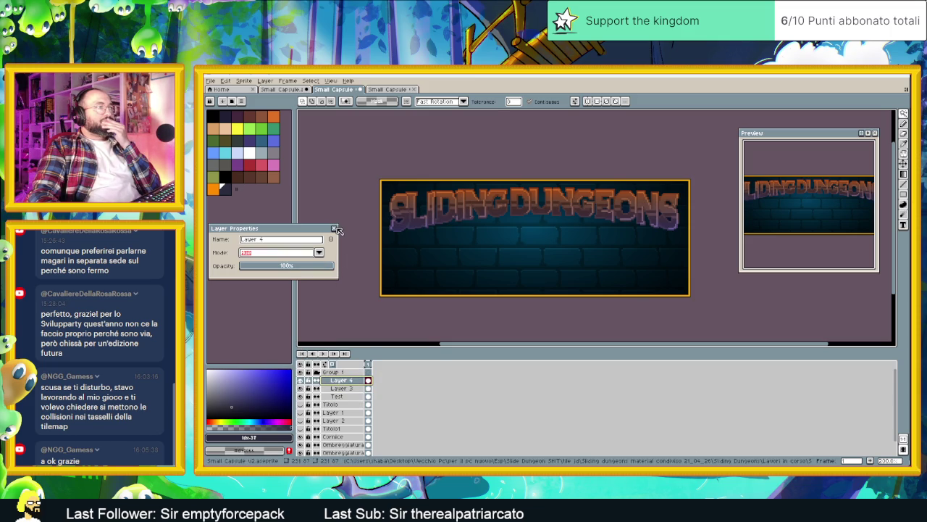
{"action": "left_click", "coordinate": [334, 228]}
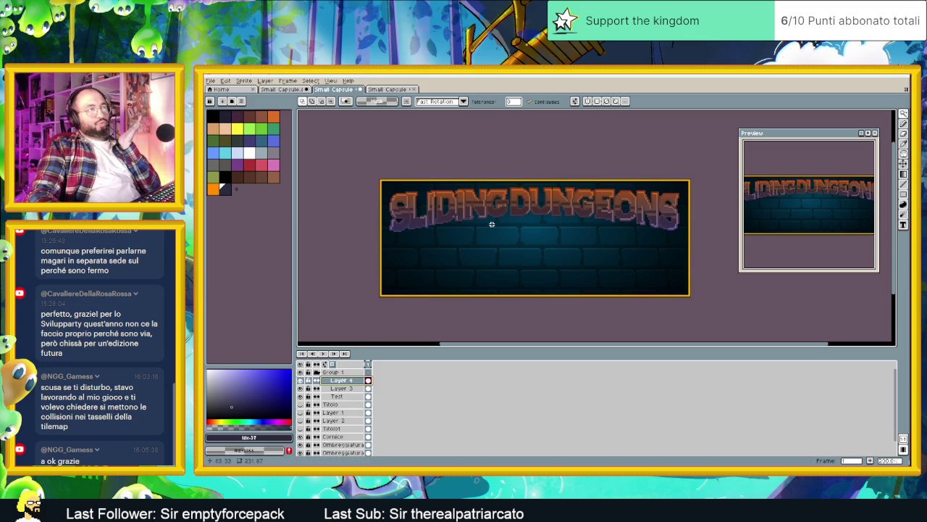
Duplicate the Test layer and give the copy a black palette-index-0 outline.
{"action": "right_click", "coordinate": [339, 397]}
{"action": "mouse_move", "coordinate": [352, 412]}
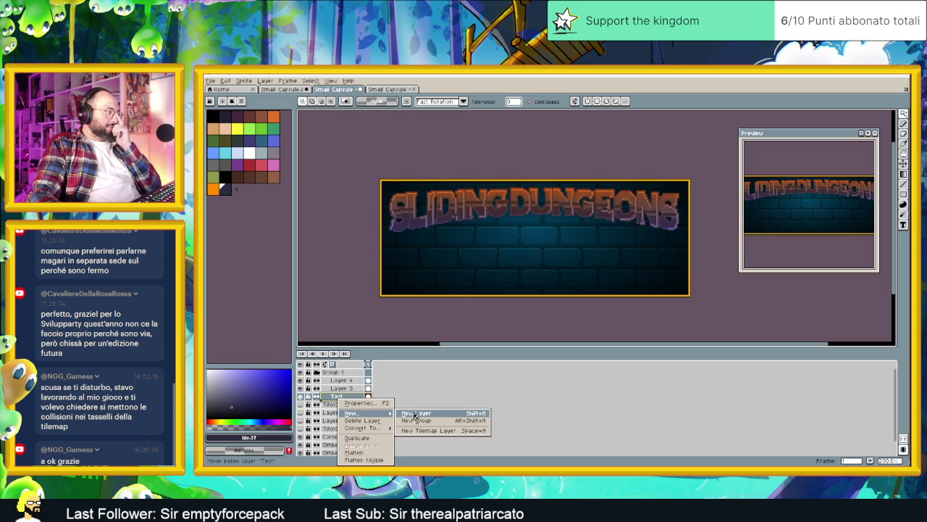
{"action": "left_click", "coordinate": [362, 437]}
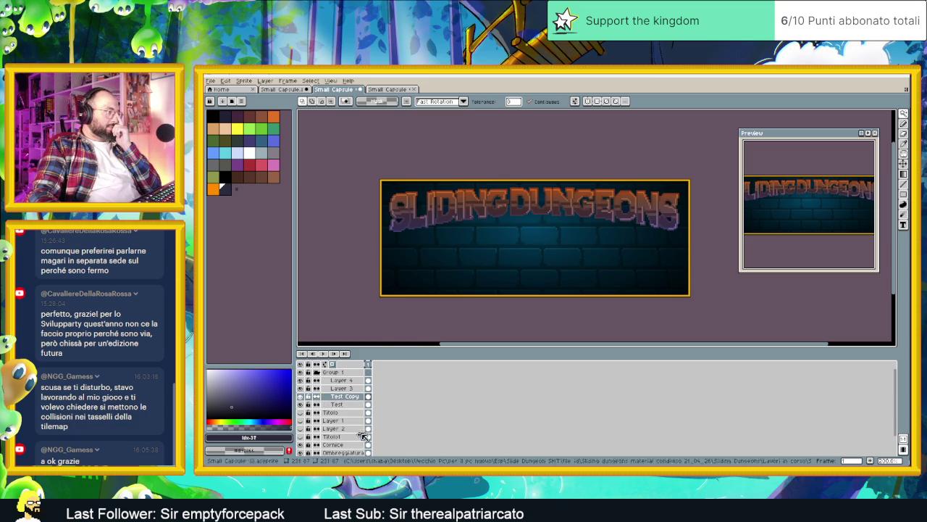
{"action": "left_click", "coordinate": [228, 81]}
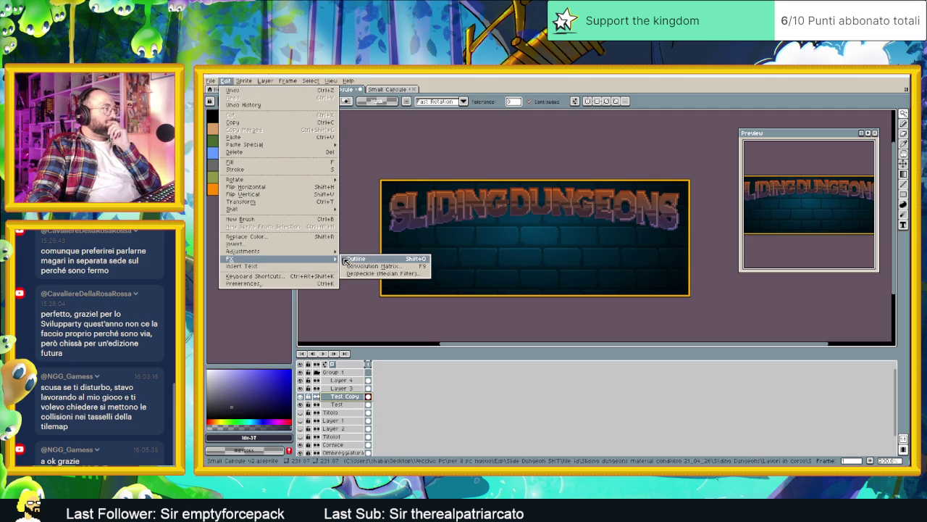
{"action": "left_click", "coordinate": [343, 258]}
{"action": "left_click", "coordinate": [229, 114]}
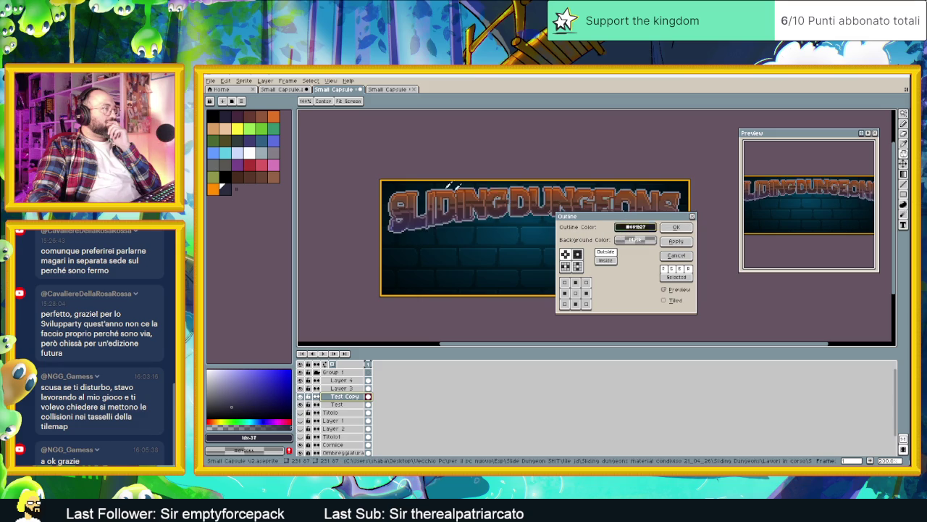
{"action": "left_click", "coordinate": [216, 113]}
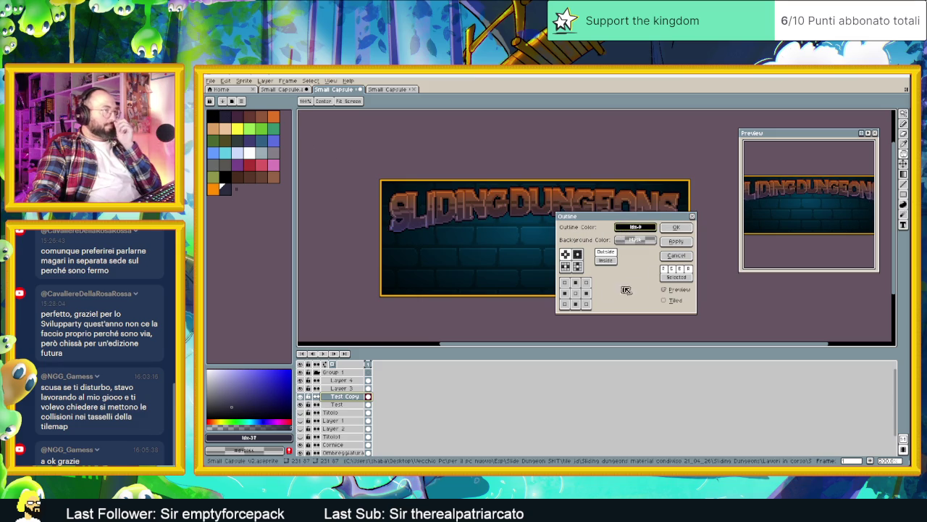
{"action": "left_click", "coordinate": [681, 246]}
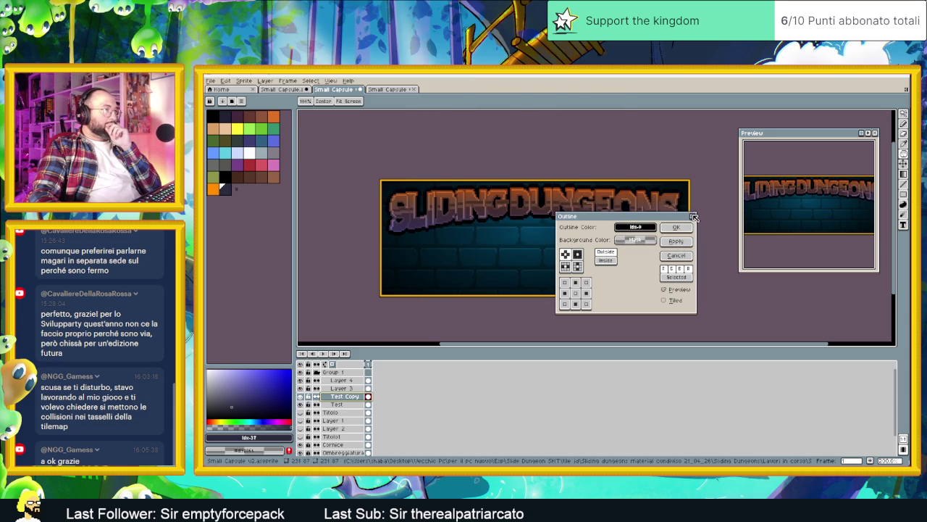
{"action": "left_click", "coordinate": [694, 218]}
Pick the torch title's orange as the drawing colour and return to the banner.
{"action": "scroll", "coordinate": [595, 245], "scroll_direction": "down", "scroll_amount": 1}
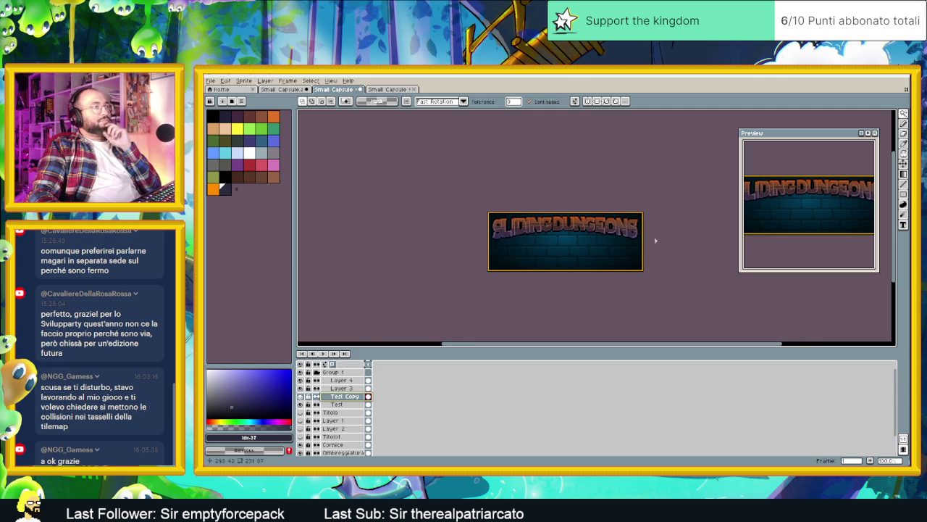
{"action": "scroll", "coordinate": [616, 239], "scroll_direction": "right", "scroll_amount": 2}
{"action": "scroll", "coordinate": [565, 235], "scroll_direction": "up", "scroll_amount": 1}
{"action": "scroll", "coordinate": [562, 235], "scroll_direction": "down", "scroll_amount": 1}
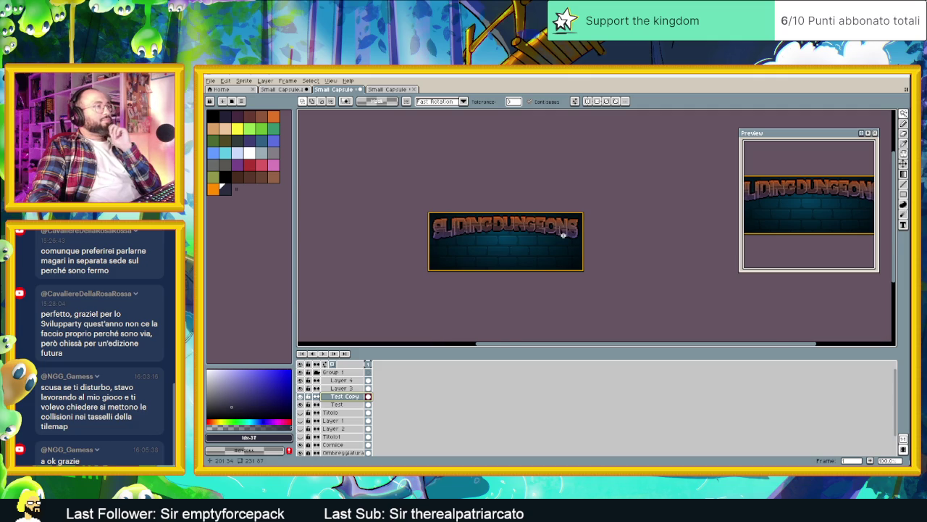
{"action": "scroll", "coordinate": [532, 231], "scroll_direction": "up", "scroll_amount": 1}
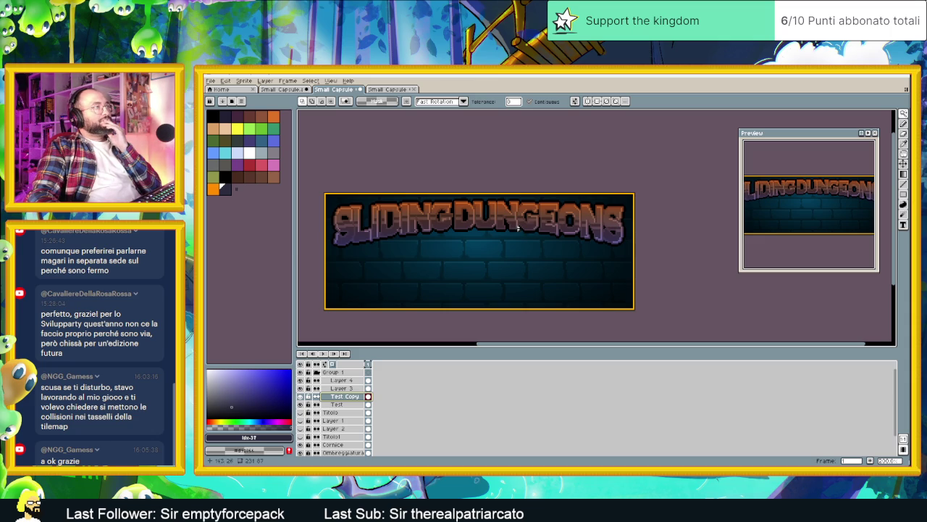
{"action": "left_click", "coordinate": [282, 89]}
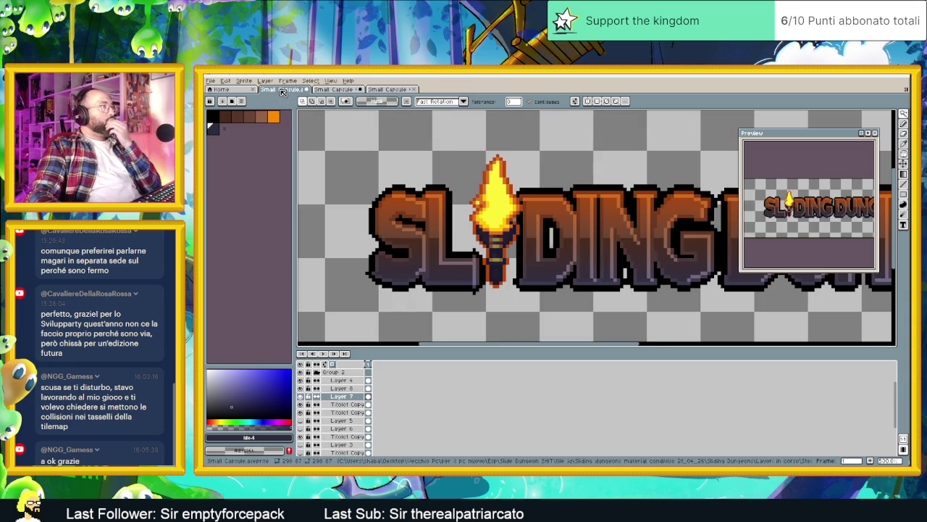
{"action": "left_click", "coordinate": [488, 174], "text": "alt"}
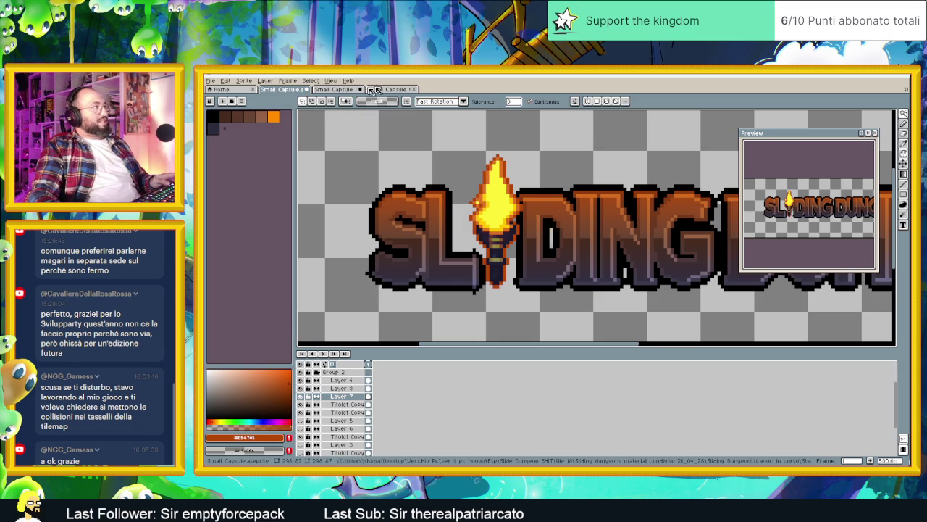
{"action": "left_click", "coordinate": [333, 89]}
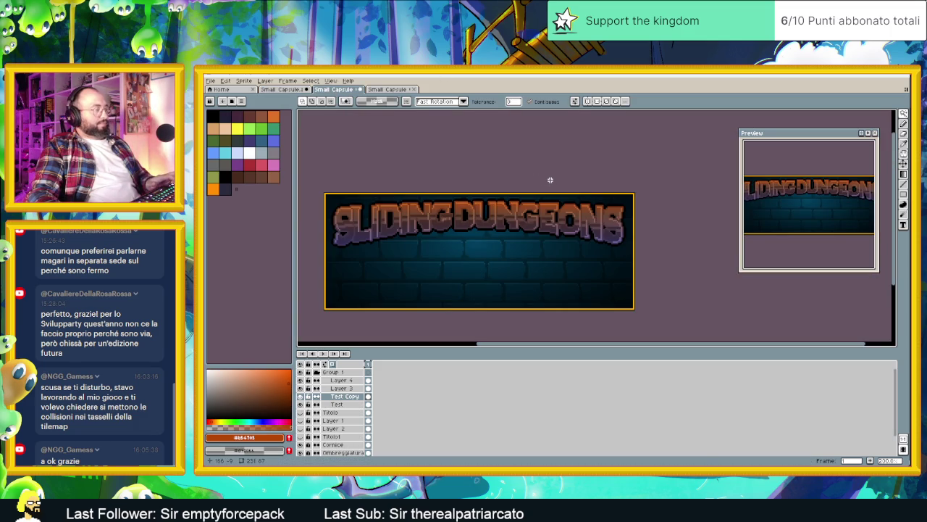
Duplicate Test Copy and apply an orange Outline effect to the new layer's lettering.
{"action": "right_click", "coordinate": [340, 397]}
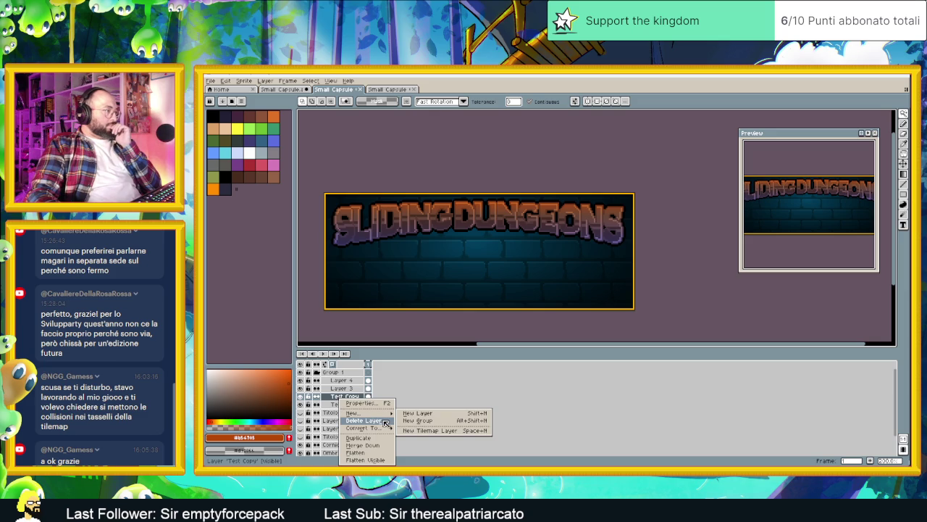
{"action": "left_click", "coordinate": [362, 438]}
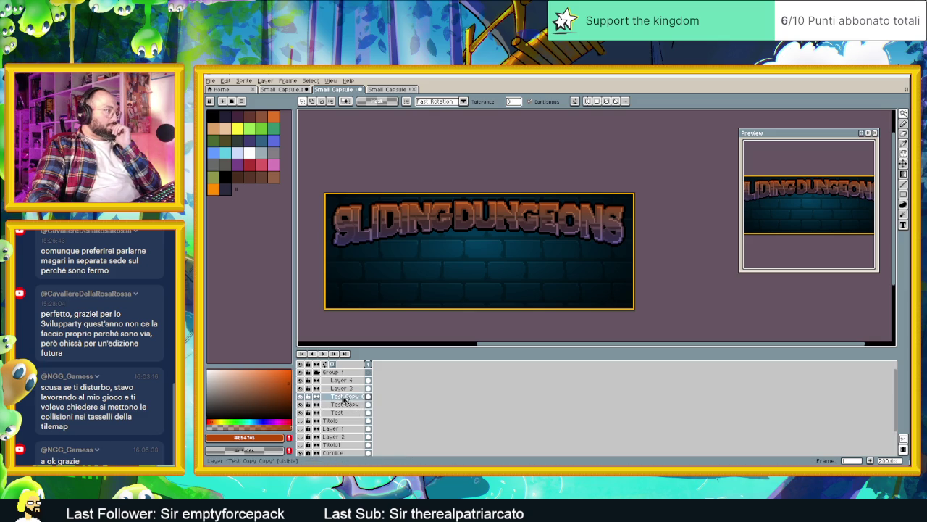
{"action": "left_click", "coordinate": [232, 83]}
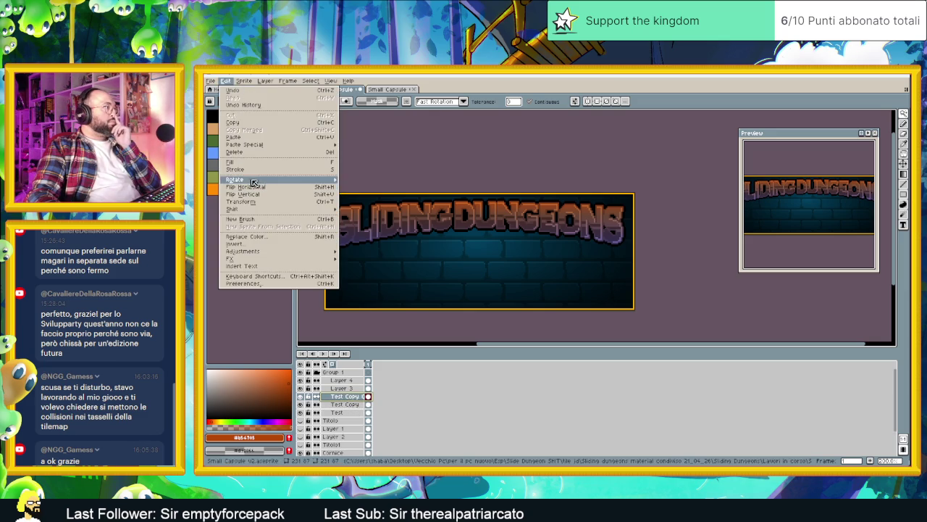
{"action": "mouse_move", "coordinate": [317, 260]}
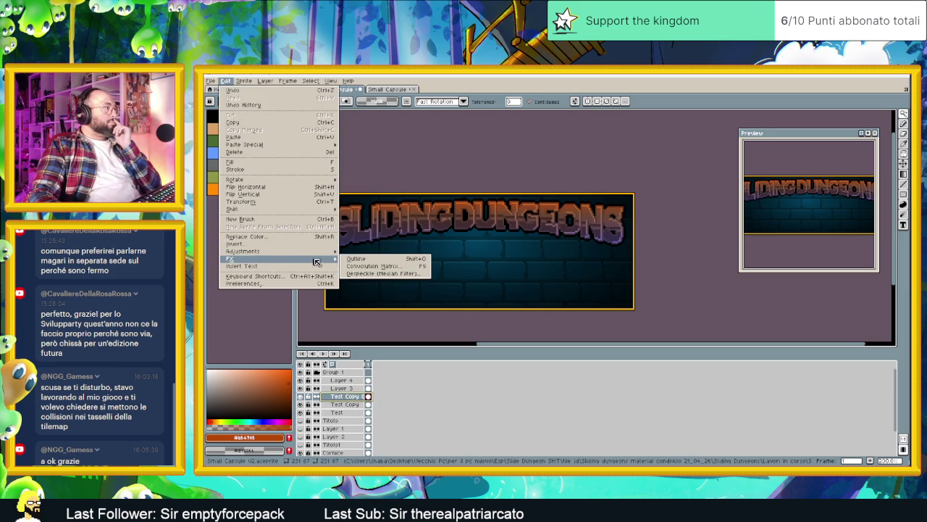
{"action": "left_click", "coordinate": [354, 259]}
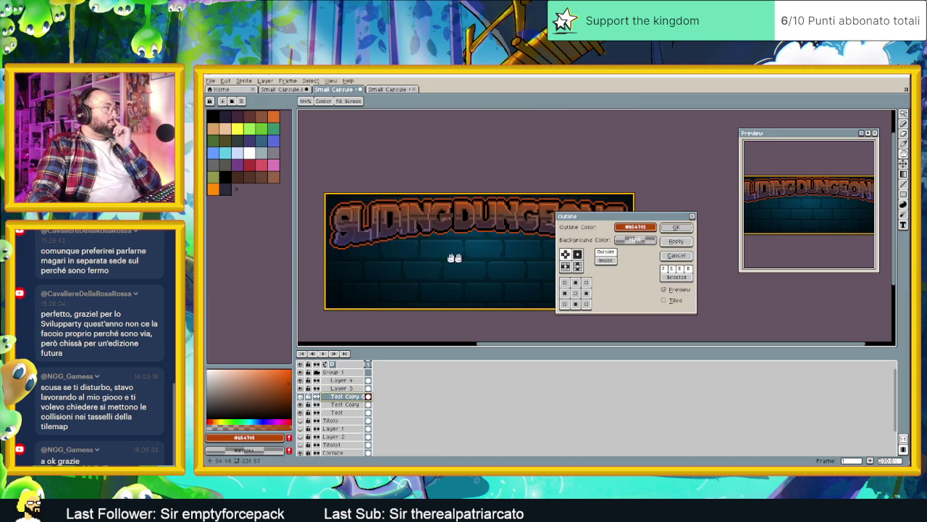
{"action": "left_click", "coordinate": [684, 229]}
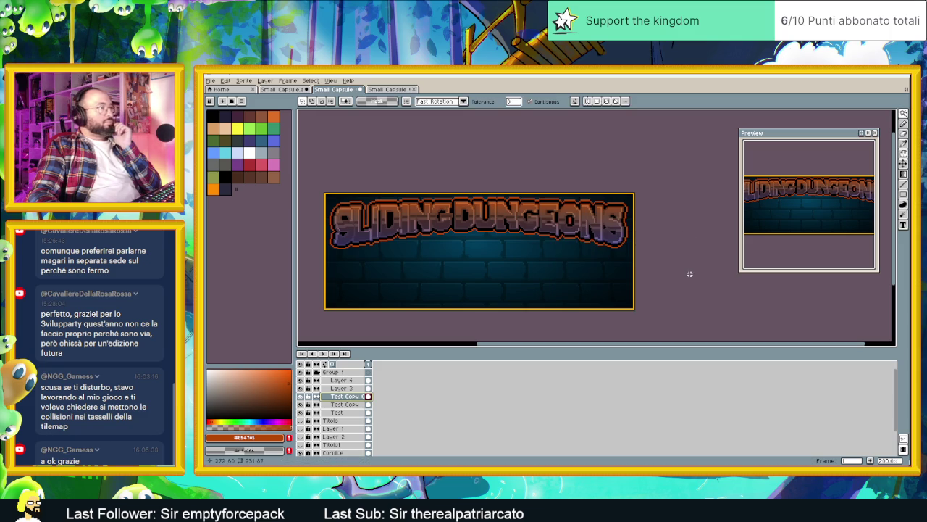
Compare the brick banner with and without its title lettering by toggling Group 1's visibility off and on twice.
{"action": "scroll", "coordinate": [688, 276], "scroll_direction": "down", "scroll_amount": 1}
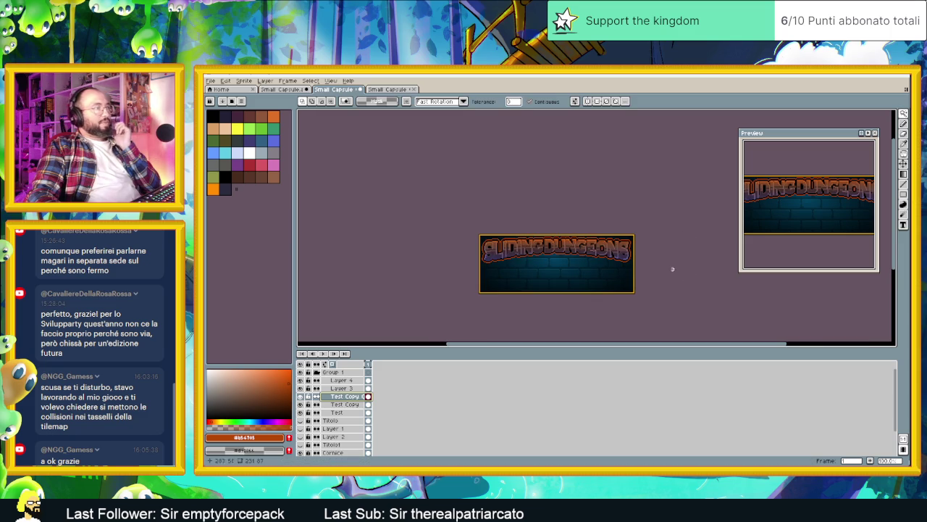
{"action": "left_click_drag", "start_coordinate": [672, 269], "coordinate": [613, 265]}
{"action": "scroll", "coordinate": [606, 266], "scroll_direction": "up", "scroll_amount": 1}
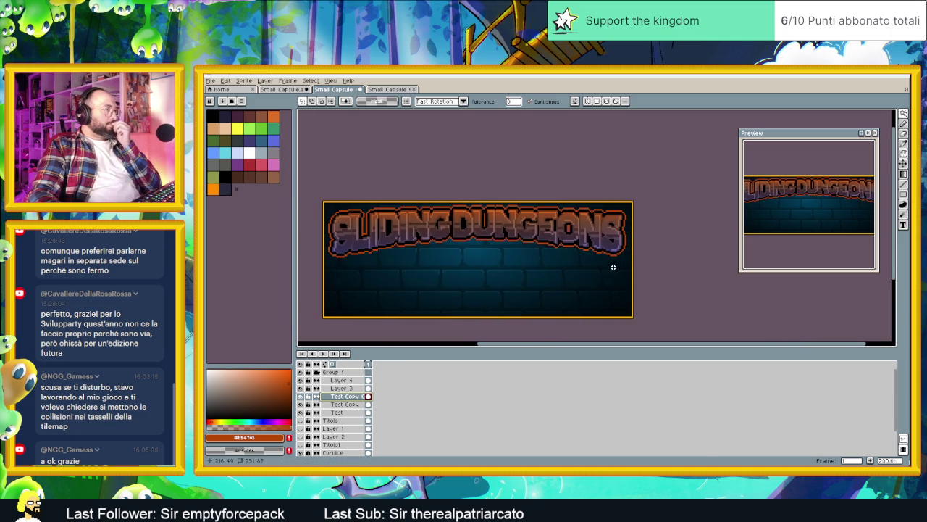
{"action": "left_click", "coordinate": [300, 372]}
{"action": "left_click", "coordinate": [301, 372]}
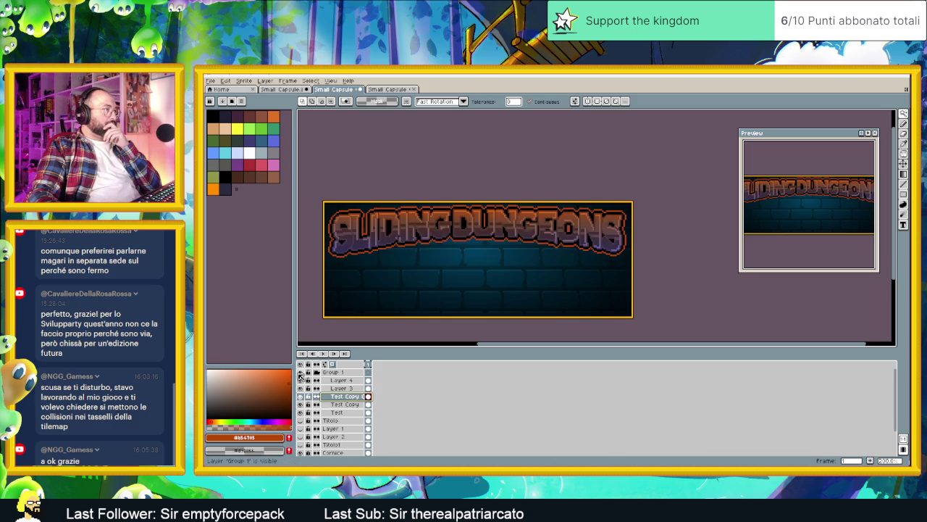
{"action": "left_click", "coordinate": [300, 372]}
{"action": "left_click", "coordinate": [301, 372]}
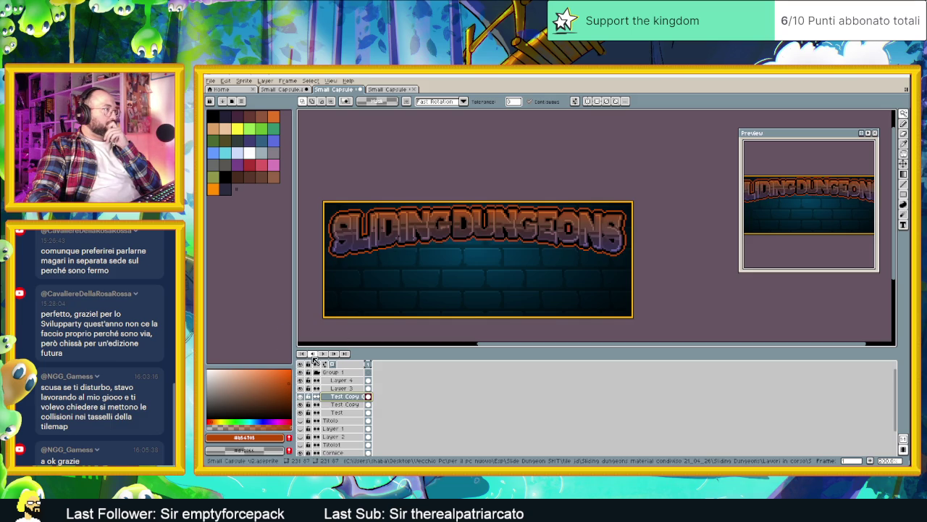
{"action": "scroll", "coordinate": [369, 227], "scroll_direction": "up", "scroll_amount": 2}
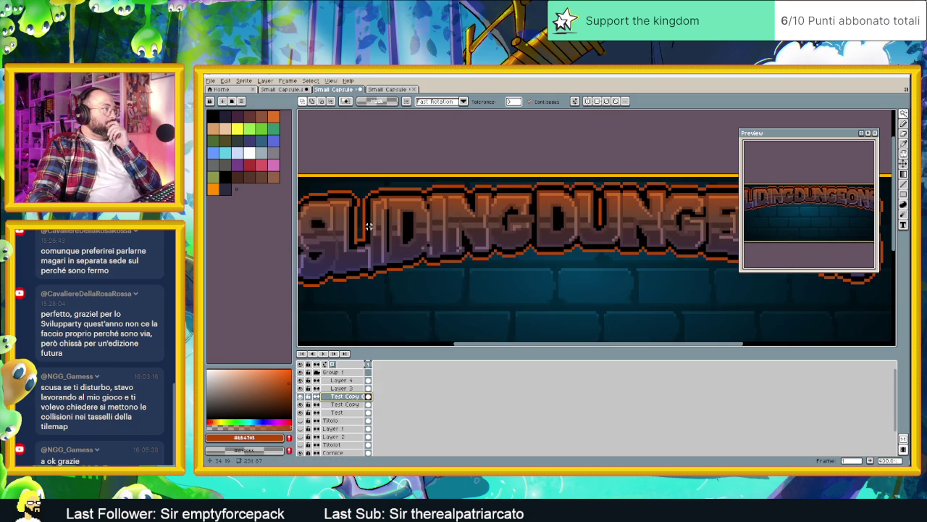
Copy the torch cel on Layer 4 of the logo sprite and paste it into the brick banner.
{"action": "left_click", "coordinate": [281, 89]}
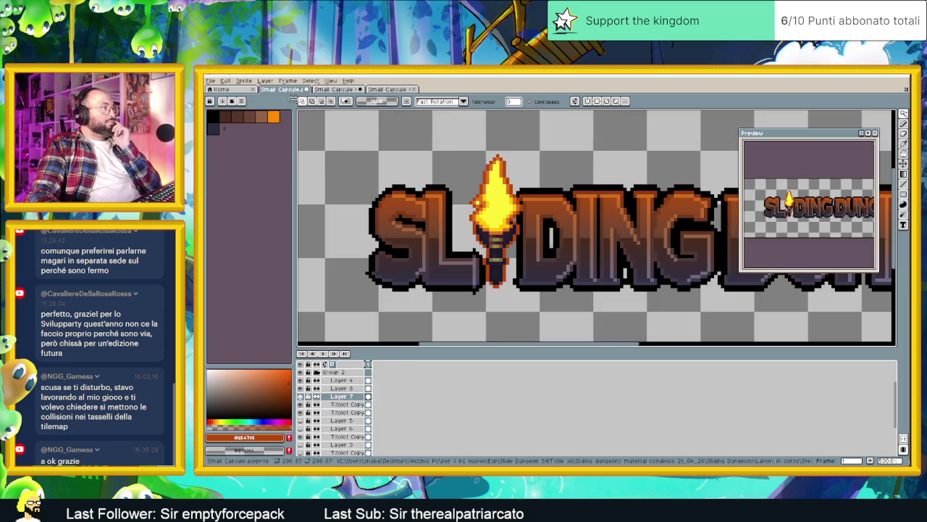
{"action": "left_click", "coordinate": [370, 381]}
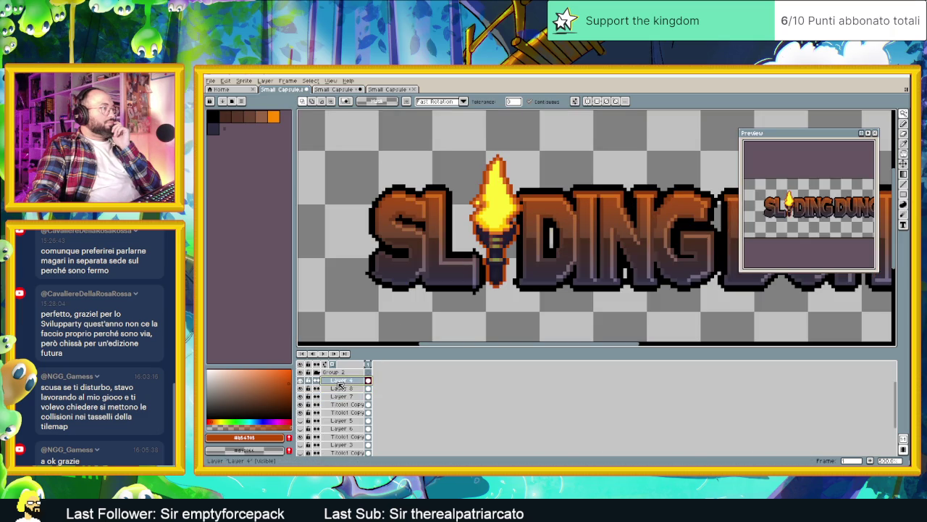
{"action": "right_click", "coordinate": [358, 382]}
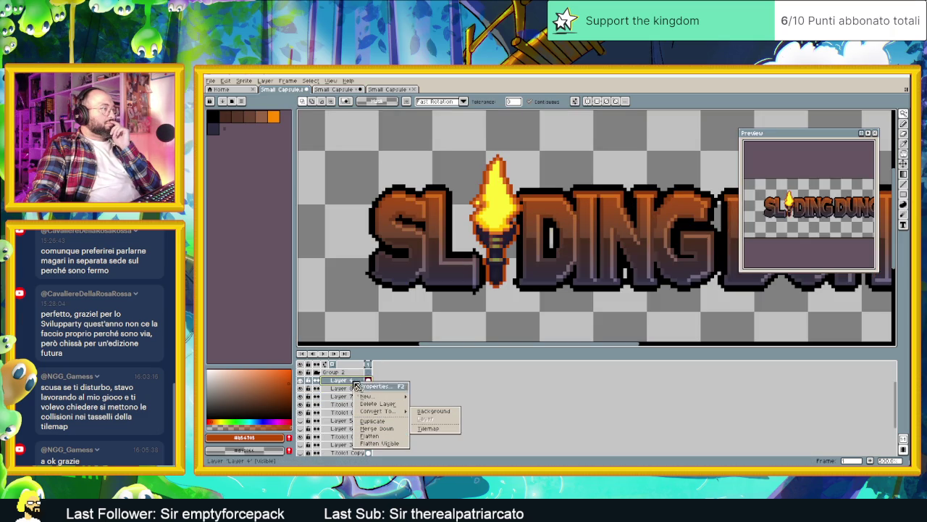
{"action": "left_click", "coordinate": [347, 384]}
{"action": "left_click", "coordinate": [342, 381]}
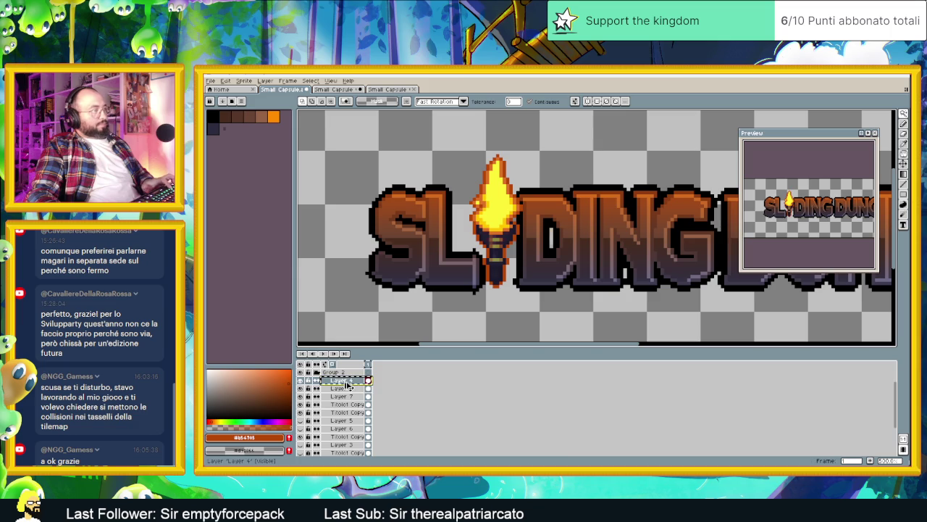
{"action": "left_click", "coordinate": [337, 87]}
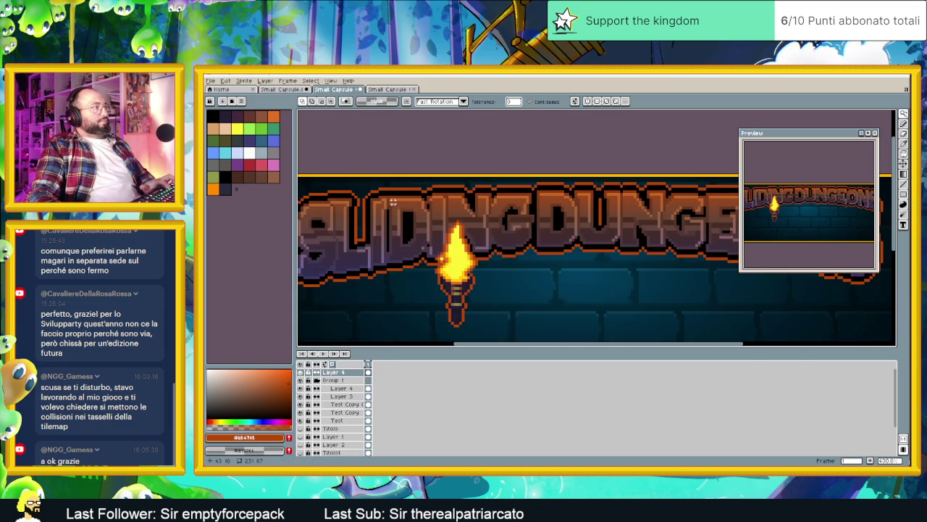
Move the torch onto the I of SLIDING and zoom in to check its placement.
{"action": "key", "text": "v"}
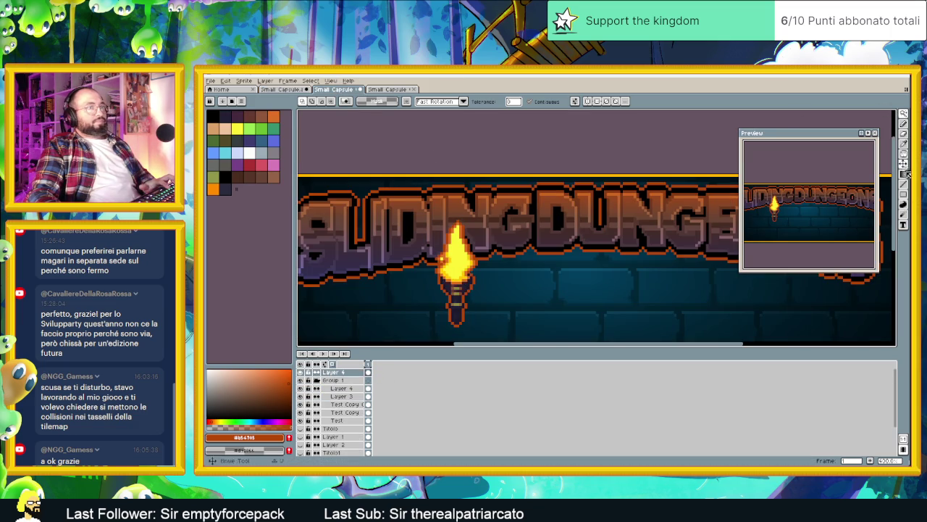
{"action": "mouse_move", "coordinate": [494, 270]}
{"action": "left_mouse_down"}
{"action": "mouse_move", "coordinate": [420, 216]}
{"action": "mouse_move", "coordinate": [400, 214]}
{"action": "left_mouse_up"}
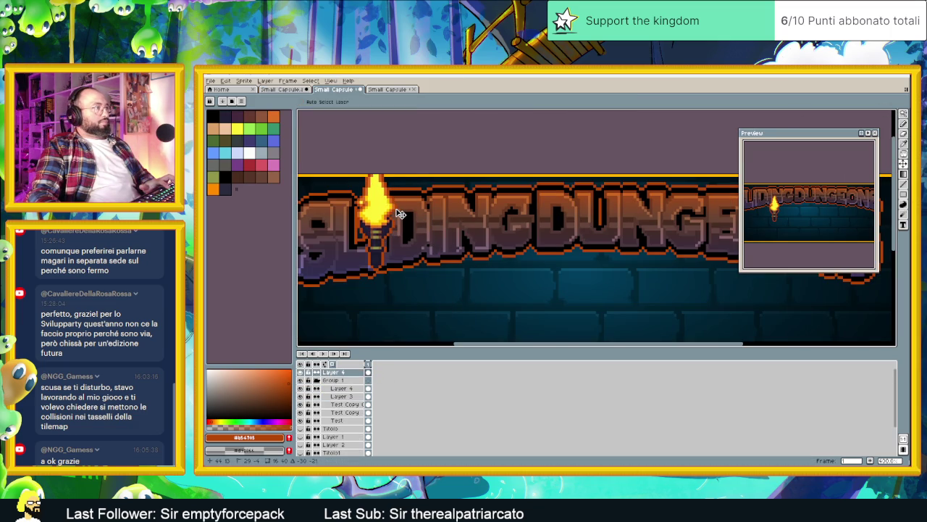
{"action": "scroll", "coordinate": [479, 218], "scroll_direction": "down", "scroll_amount": 3}
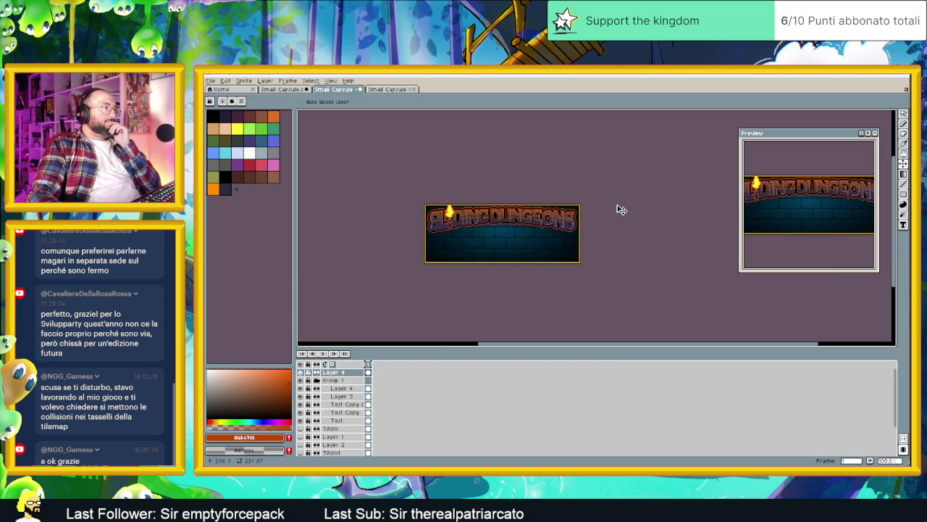
{"action": "scroll", "coordinate": [559, 222], "scroll_direction": "up", "scroll_amount": 1}
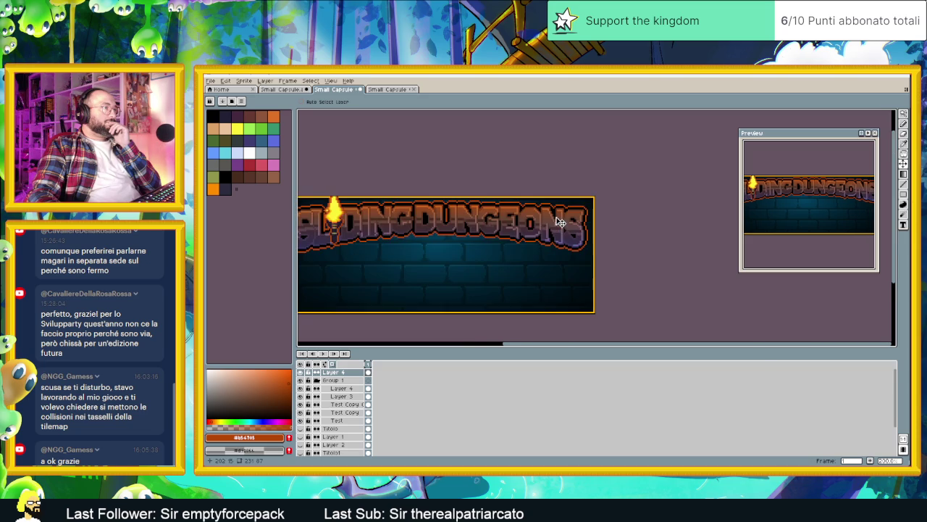
{"action": "scroll", "coordinate": [560, 222], "scroll_direction": "left", "scroll_amount": 2}
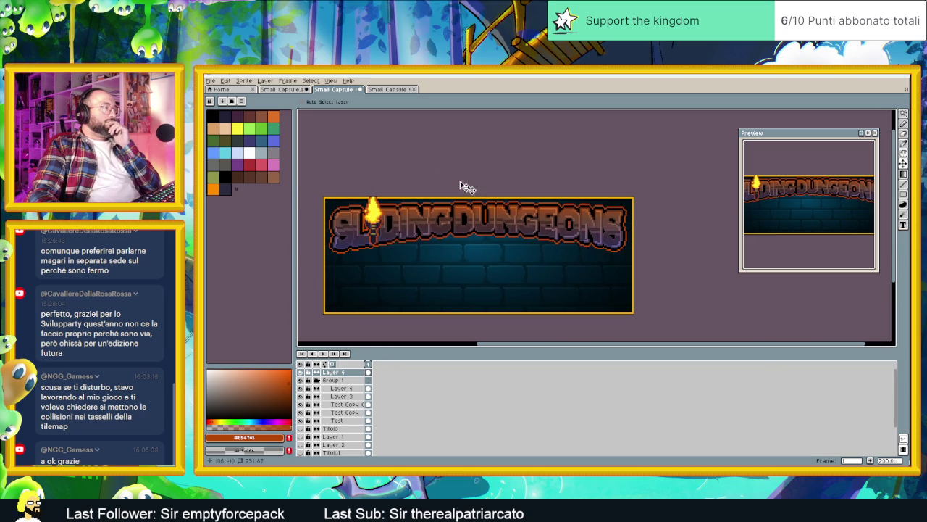
{"action": "left_click", "coordinate": [904, 114]}
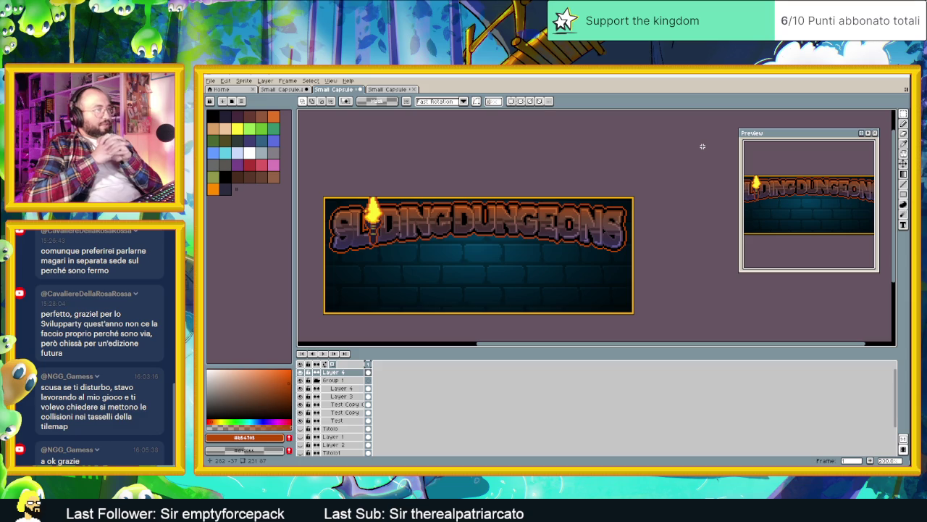
Save the banner as Small Capsule v2.aseprite.
{"action": "key", "text": "ctrl+s"}
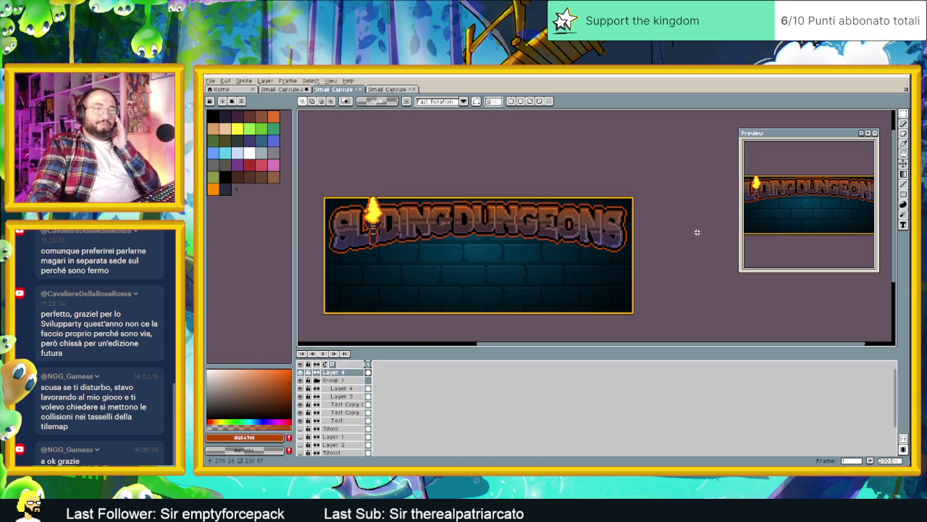
{"action": "scroll", "coordinate": [659, 224], "scroll_direction": "down", "scroll_amount": 1}
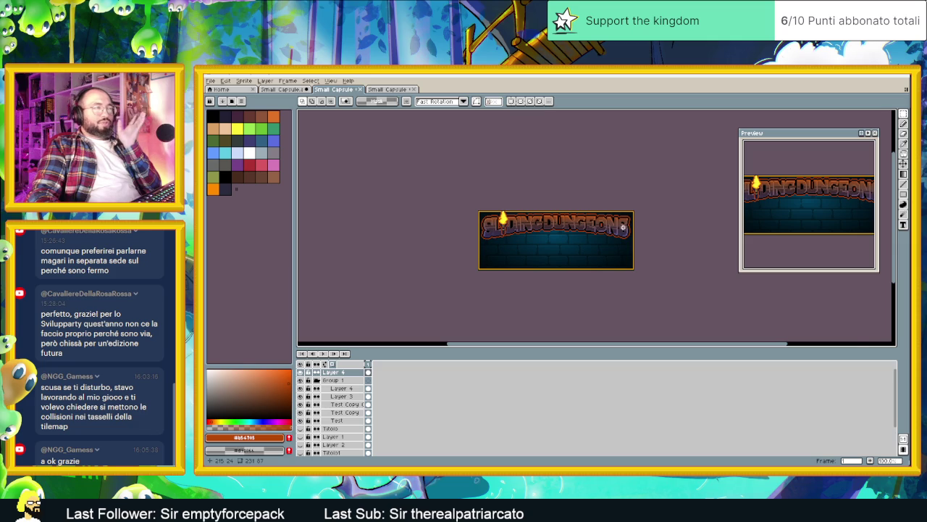
{"action": "scroll", "coordinate": [622, 227], "scroll_direction": "up", "scroll_amount": 1}
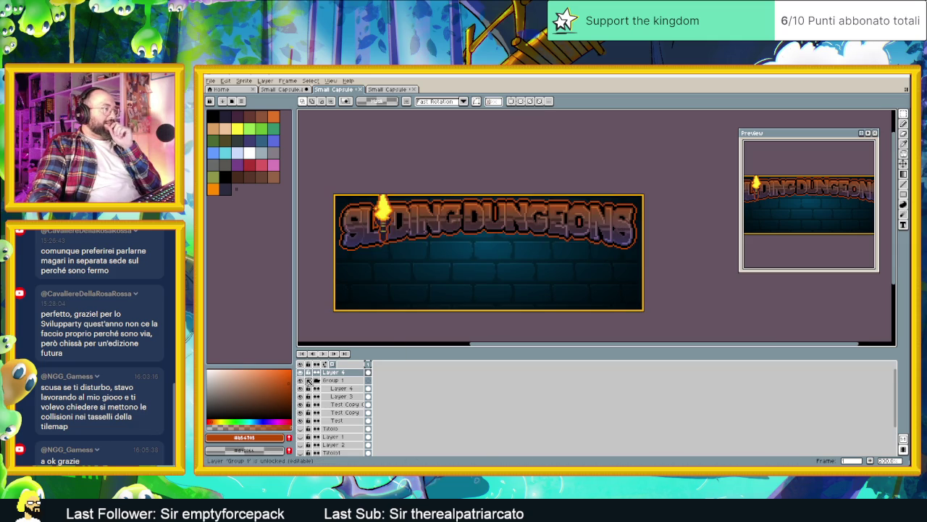
Hide the Muro brick wall, Ombreggiatura shading and Cornice gold frame layers.
{"action": "scroll", "coordinate": [302, 435], "scroll_direction": "down", "scroll_amount": 2}
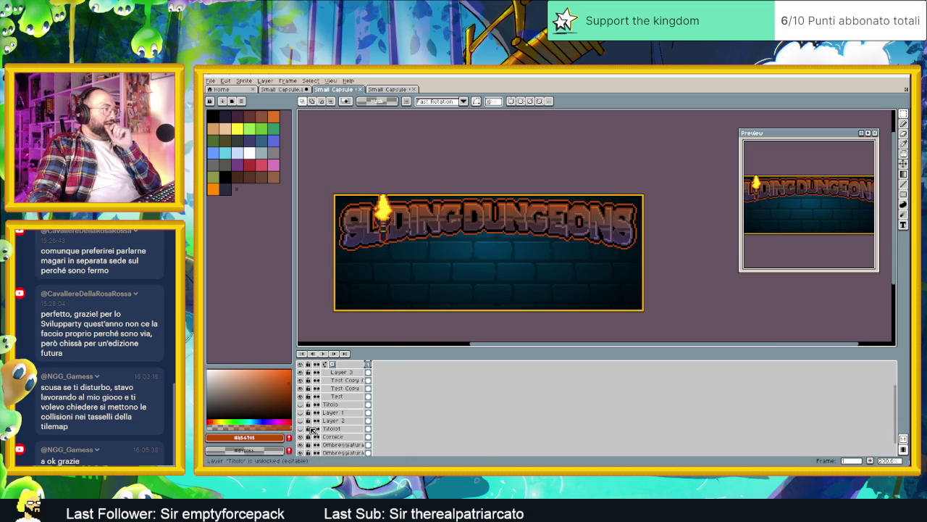
{"action": "left_click", "coordinate": [301, 453]}
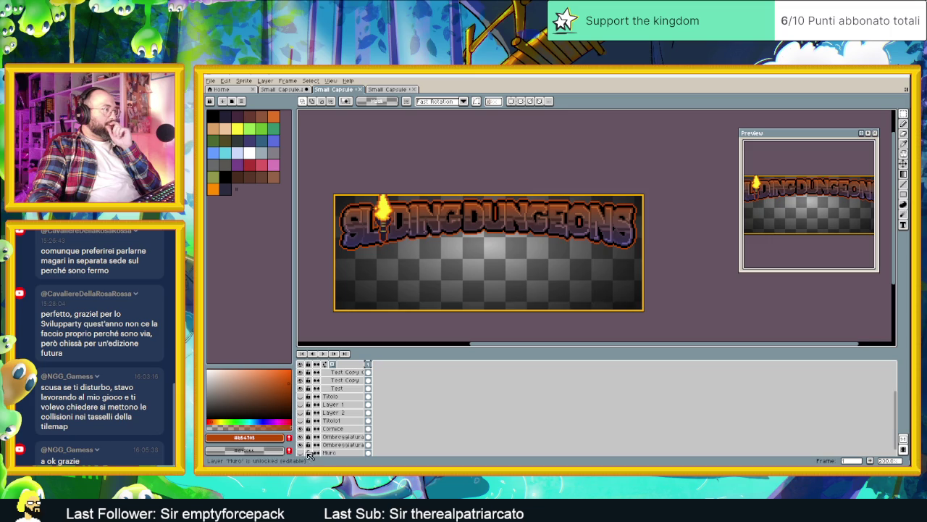
{"action": "left_click", "coordinate": [301, 444]}
{"action": "left_click", "coordinate": [300, 428]}
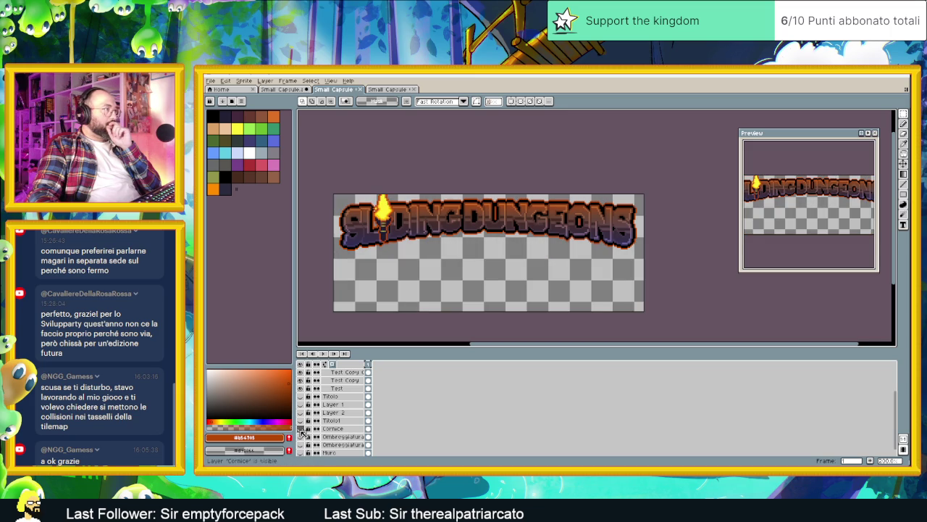
{"action": "scroll", "coordinate": [303, 416], "scroll_direction": "up", "scroll_amount": 3}
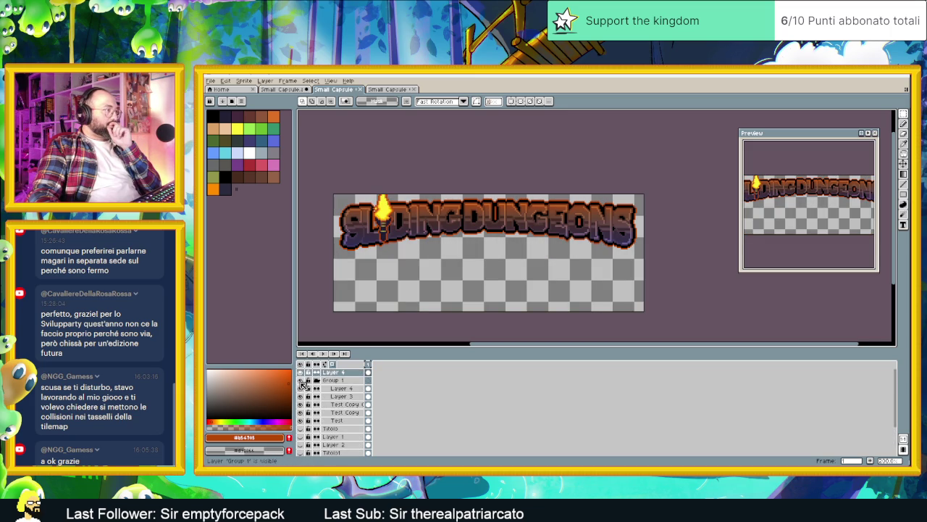
Hide the torch layer, Layer 4, and leave the Test Copy Copy outline layer off.
{"action": "left_click", "coordinate": [301, 380]}
{"action": "left_click", "coordinate": [300, 380]}
{"action": "left_click", "coordinate": [299, 373]}
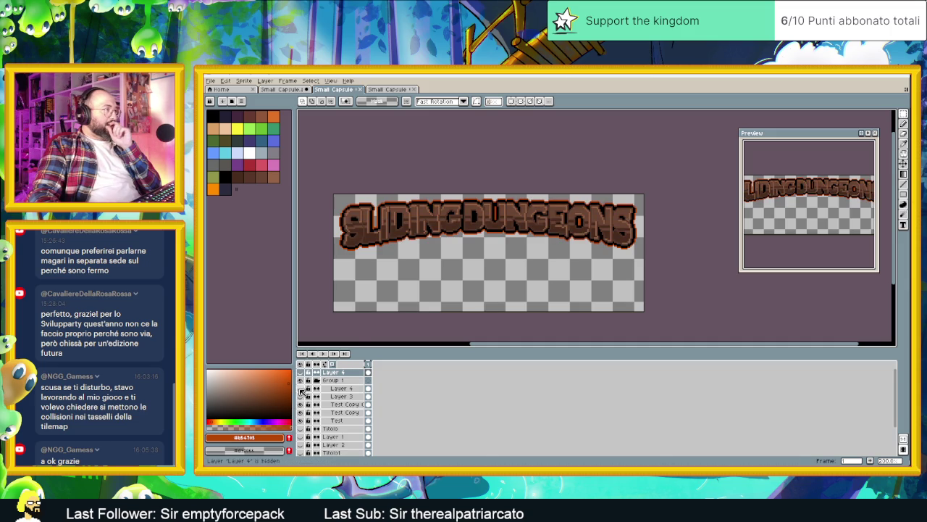
{"action": "left_click", "coordinate": [301, 404]}
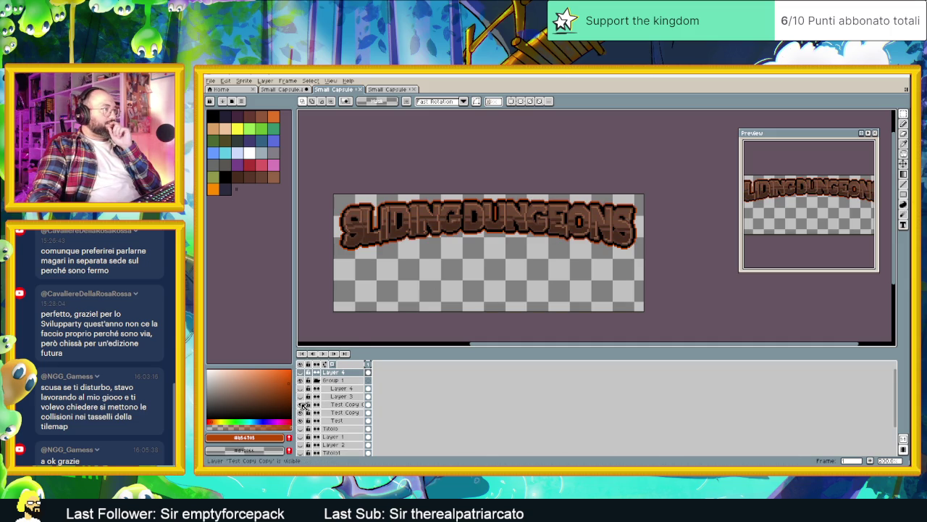
{"action": "left_click", "coordinate": [301, 404]}
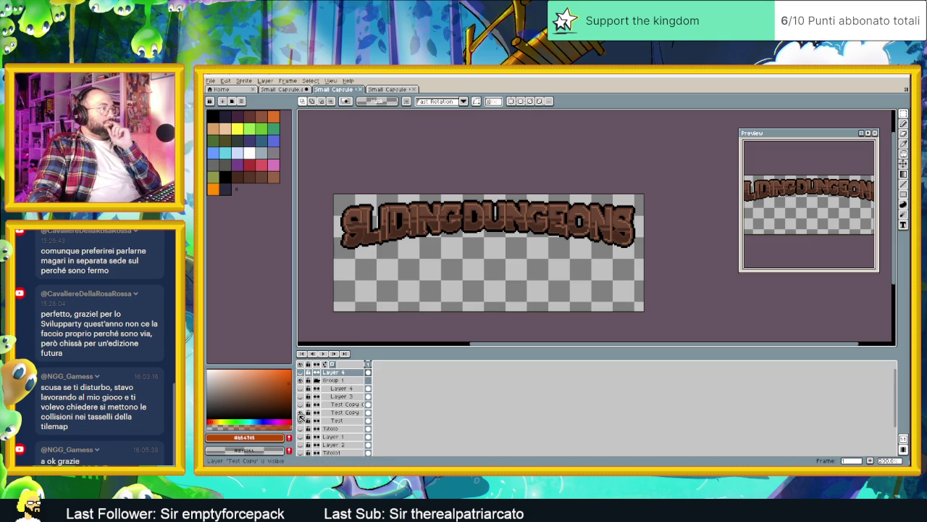
Open the Export File dialog and browse to the Steam folder for the output.
{"action": "left_click", "coordinate": [210, 80]}
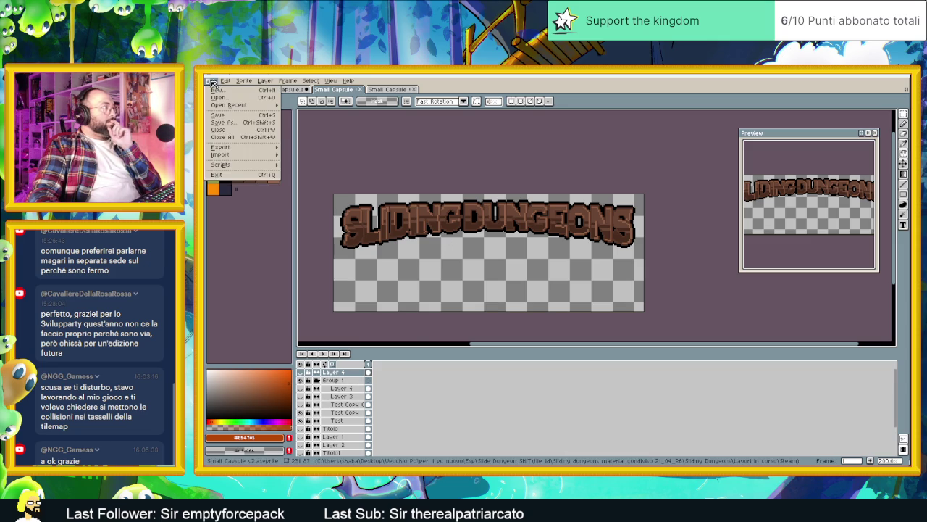
{"action": "mouse_move", "coordinate": [230, 147]}
{"action": "left_click", "coordinate": [312, 151]}
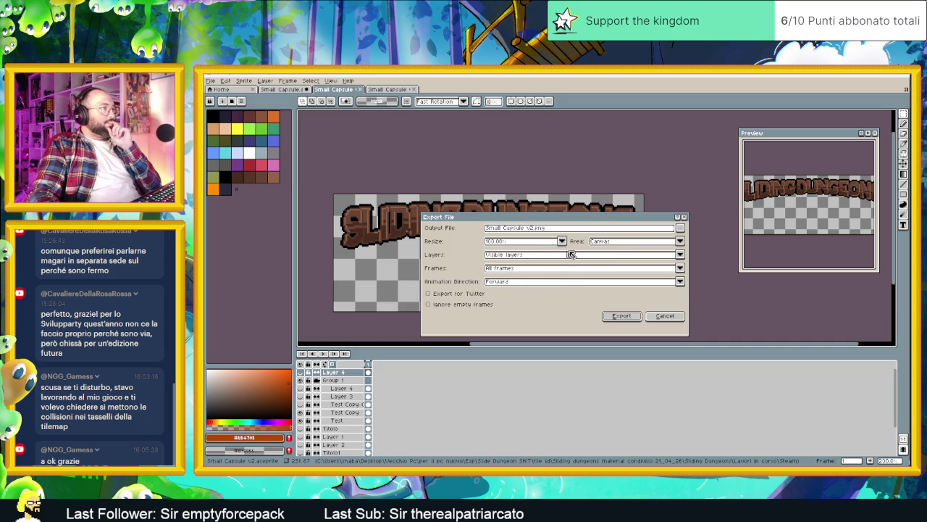
{"action": "left_click", "coordinate": [680, 229]}
{"action": "left_click", "coordinate": [494, 235]}
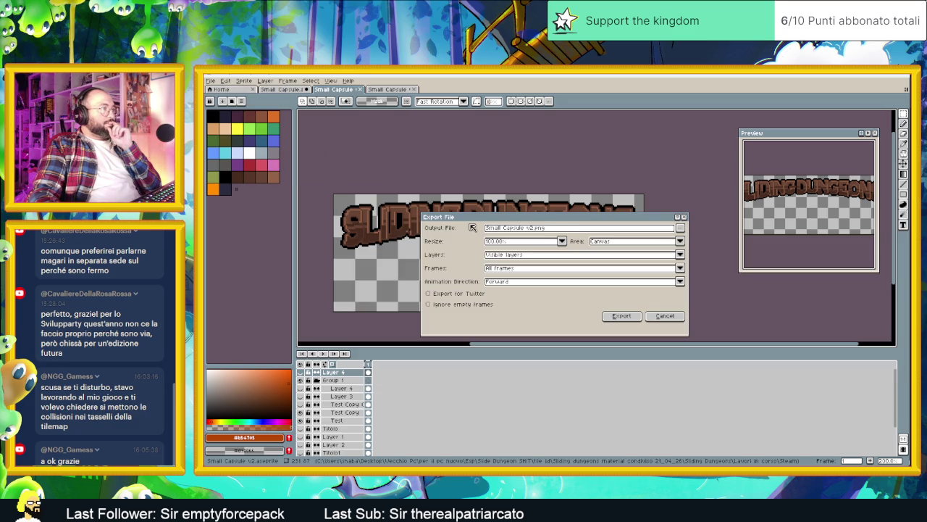
{"action": "left_click", "coordinate": [680, 228]}
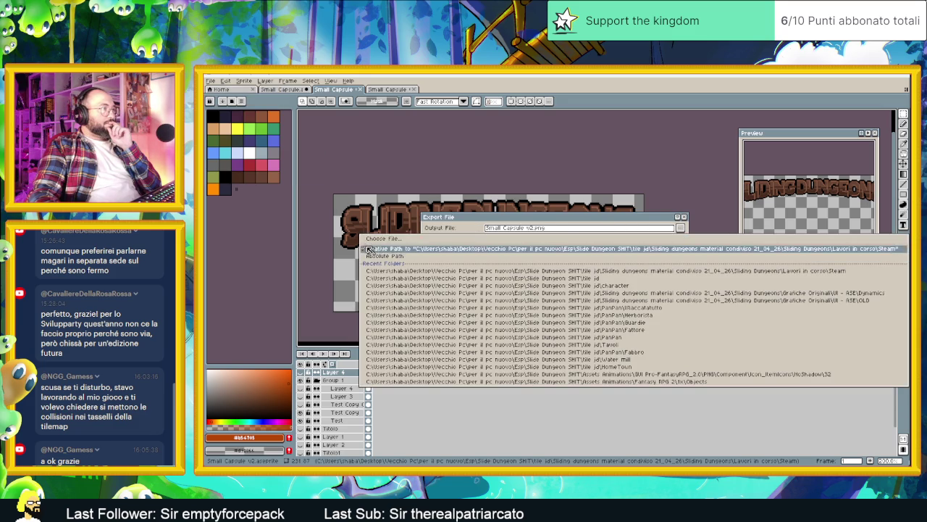
{"action": "left_click", "coordinate": [373, 242]}
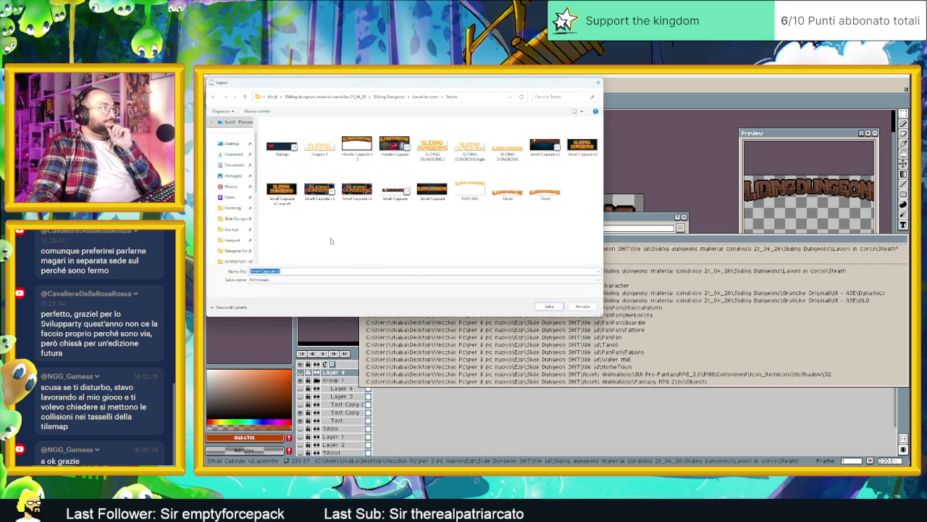
Set the type to png files, name it 'Small Capsule v2_test krita', and export.
{"action": "left_click", "coordinate": [292, 281]}
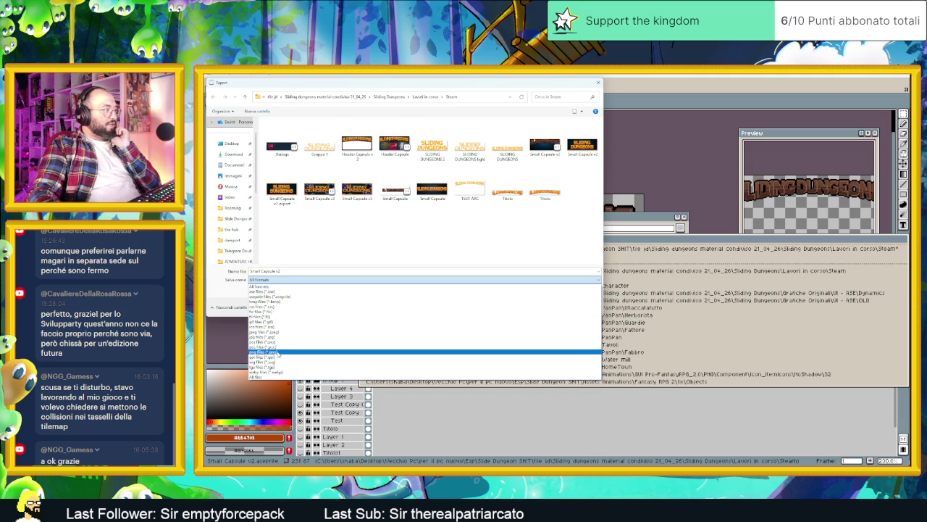
{"action": "left_click", "coordinate": [278, 353]}
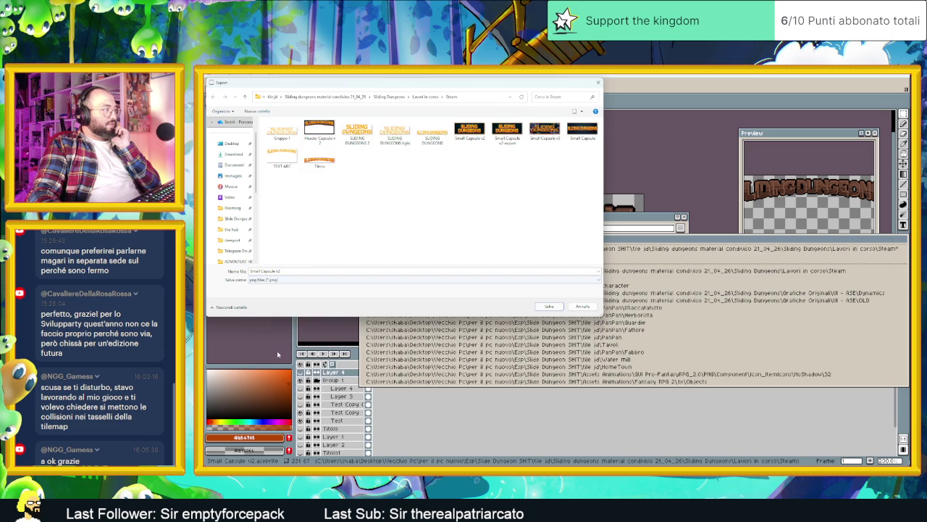
{"action": "left_click", "coordinate": [296, 270]}
{"action": "type", "text": "_test bella"}
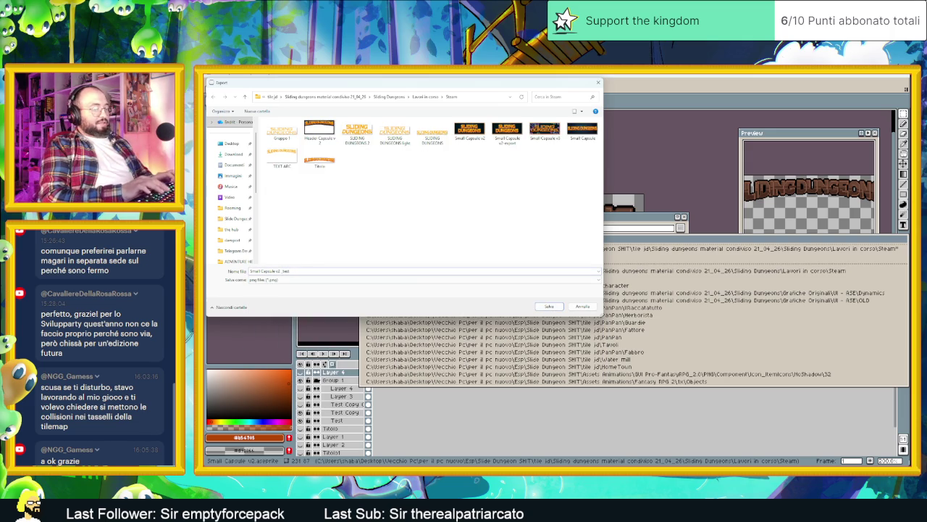
{"action": "left_click", "coordinate": [556, 306]}
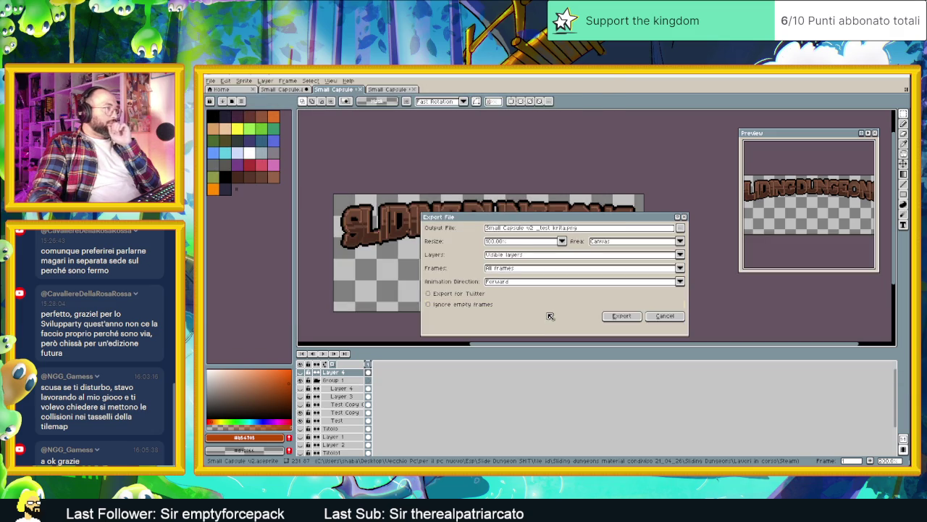
{"action": "left_click", "coordinate": [622, 316]}
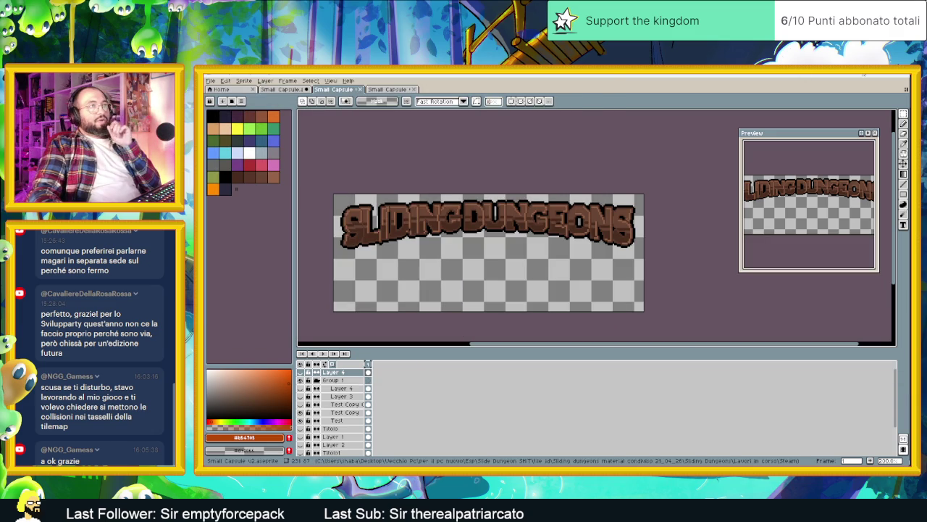
Minimize Aseprite and launch Krita (x64) by searching 'krita' in Start.
{"action": "key", "text": "super+Down"}
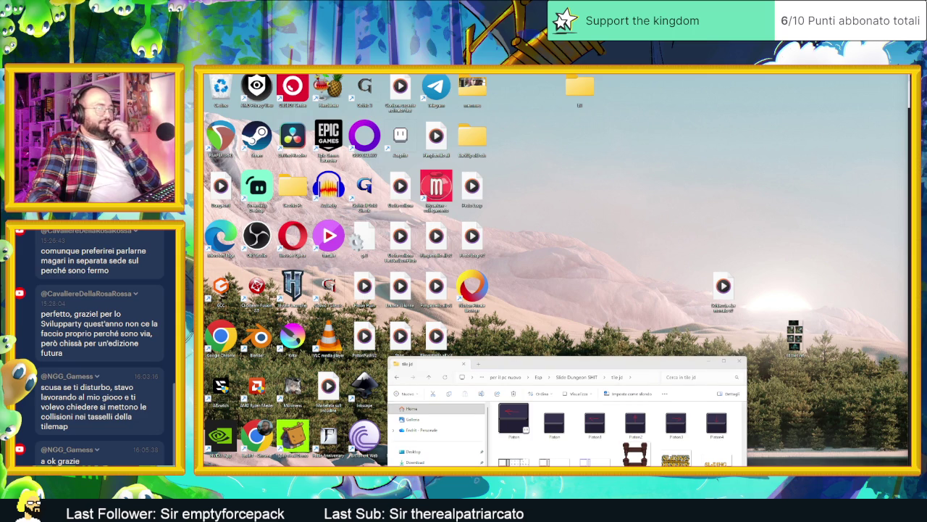
{"action": "key", "text": "super"}
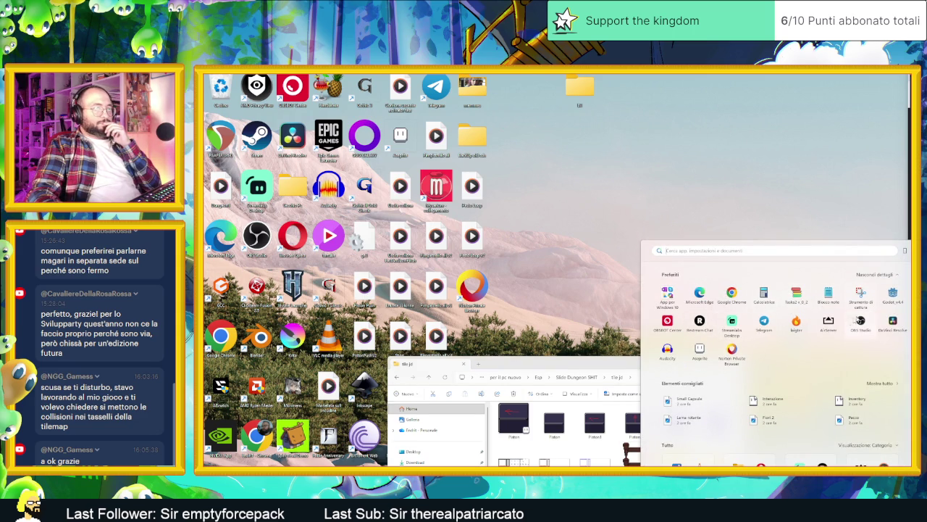
{"action": "type", "text": "krita"}
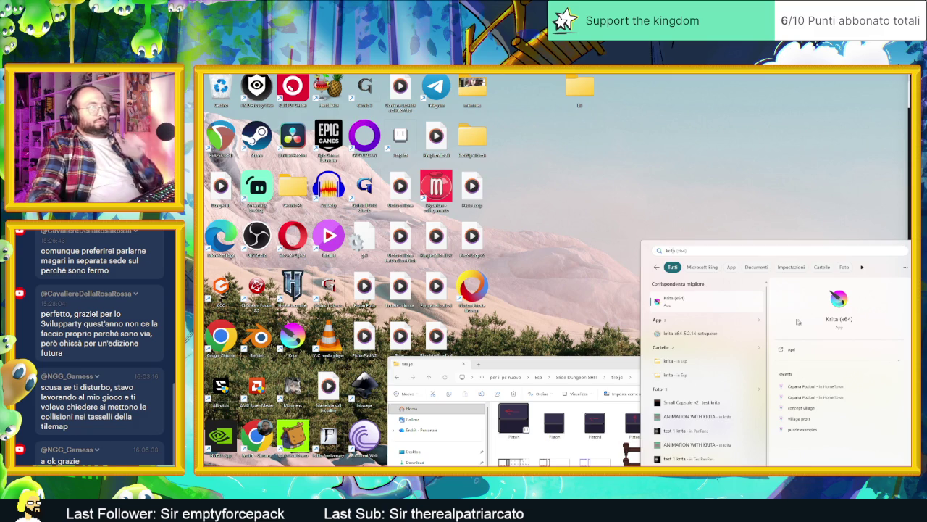
{"action": "left_click", "coordinate": [723, 303]}
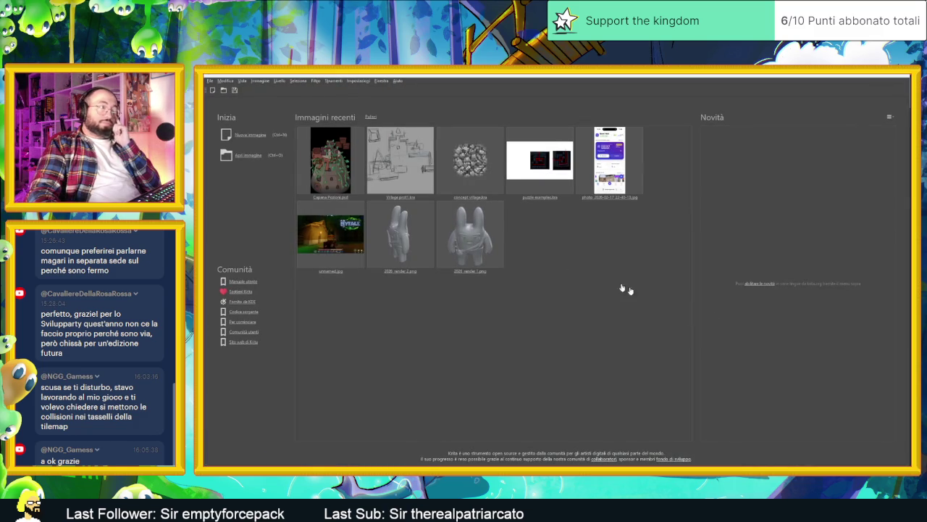
Arrange the File Explorer window beside Krita's welcome screen.
{"action": "left_click", "coordinate": [211, 81]}
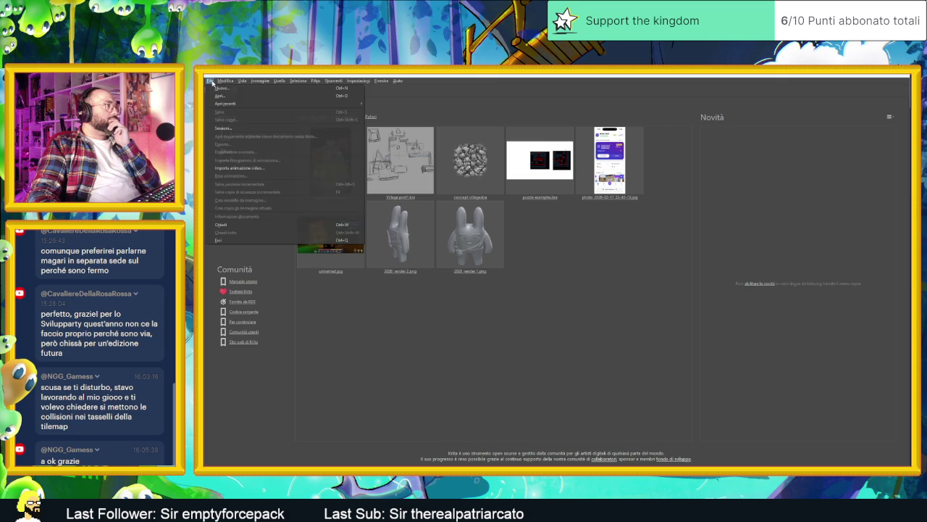
{"action": "left_click", "coordinate": [213, 83]}
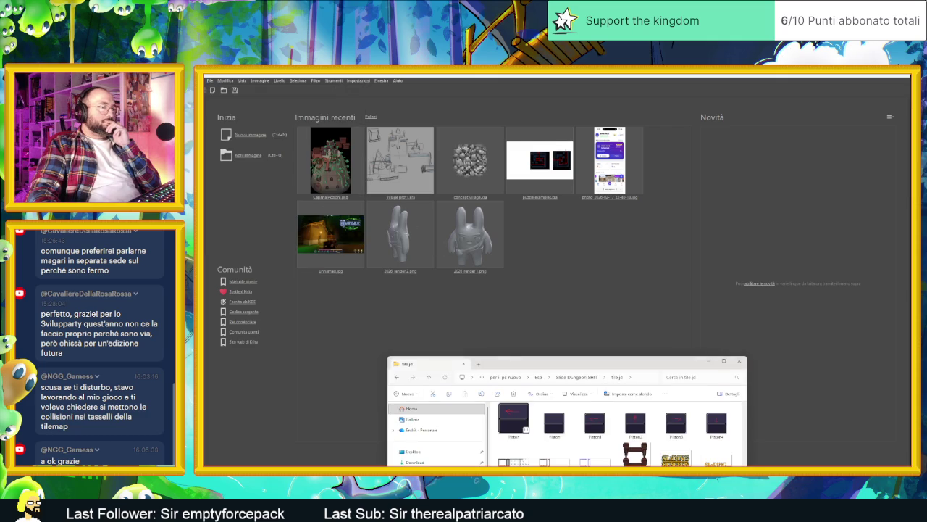
{"action": "left_click_drag", "start_coordinate": [654, 365], "coordinate": [852, 266]}
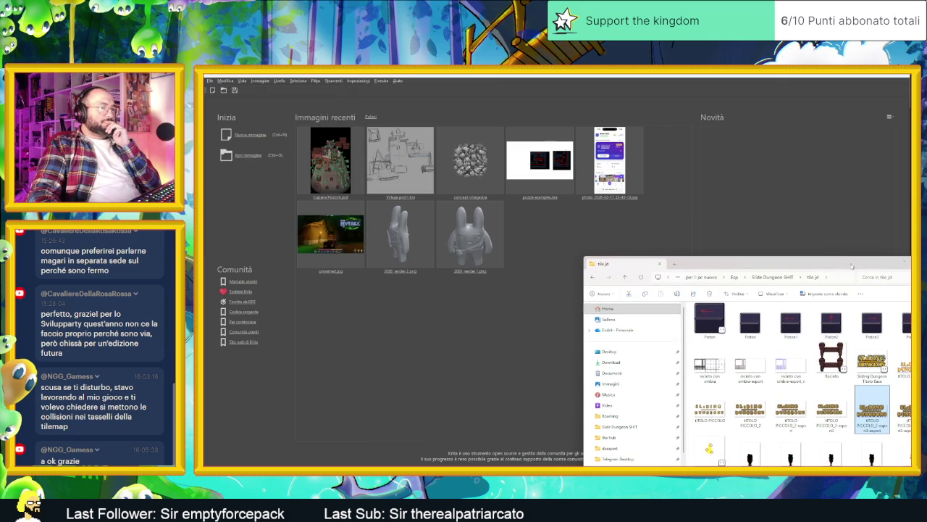
{"action": "left_click", "coordinate": [903, 264]}
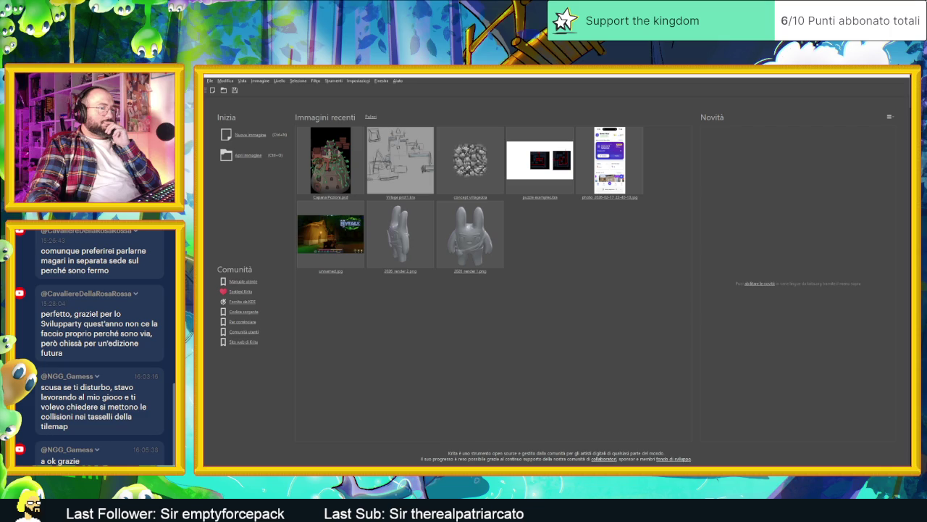
{"action": "key", "text": "alt+Tab"}
{"action": "scroll", "coordinate": [823, 433], "scroll_direction": "down", "scroll_amount": 5}
{"action": "scroll", "coordinate": [824, 433], "scroll_direction": "up", "scroll_amount": 5}
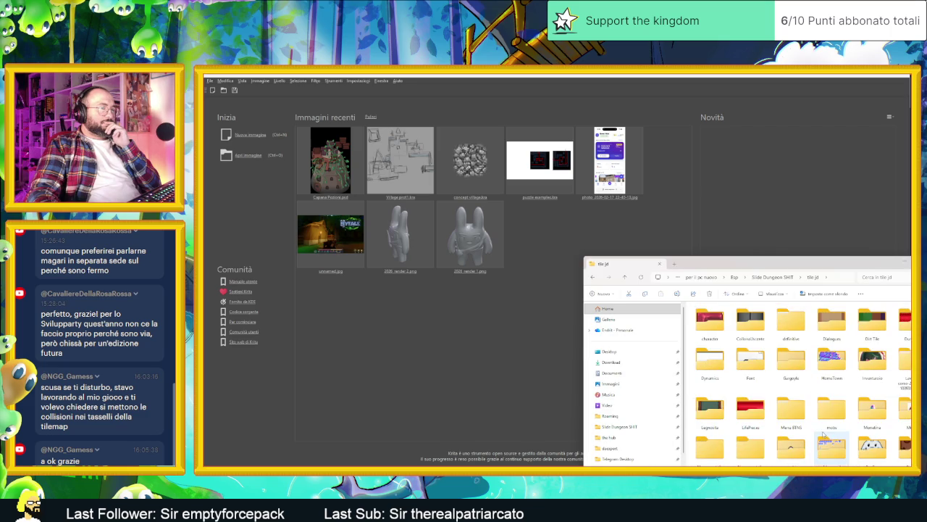
{"action": "scroll", "coordinate": [824, 434], "scroll_direction": "down", "scroll_amount": 5}
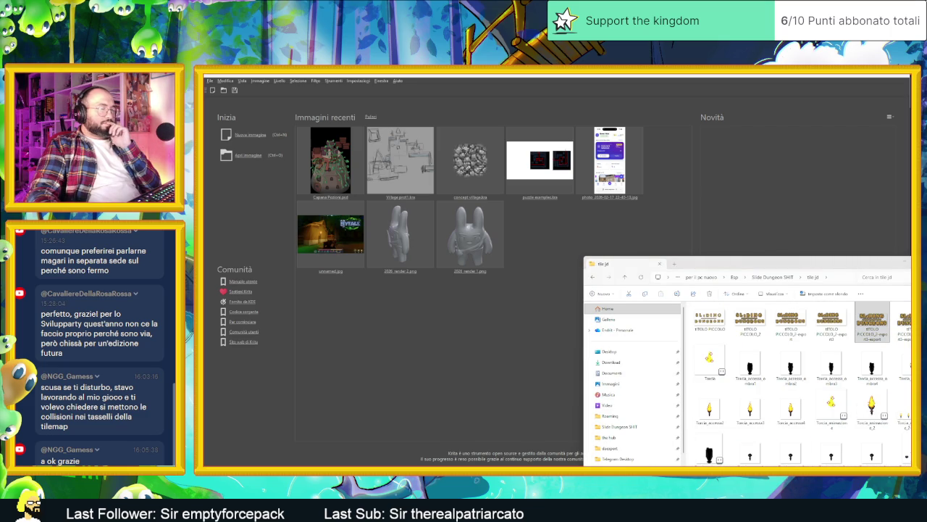
{"action": "scroll", "coordinate": [789, 399], "scroll_direction": "up", "scroll_amount": 5}
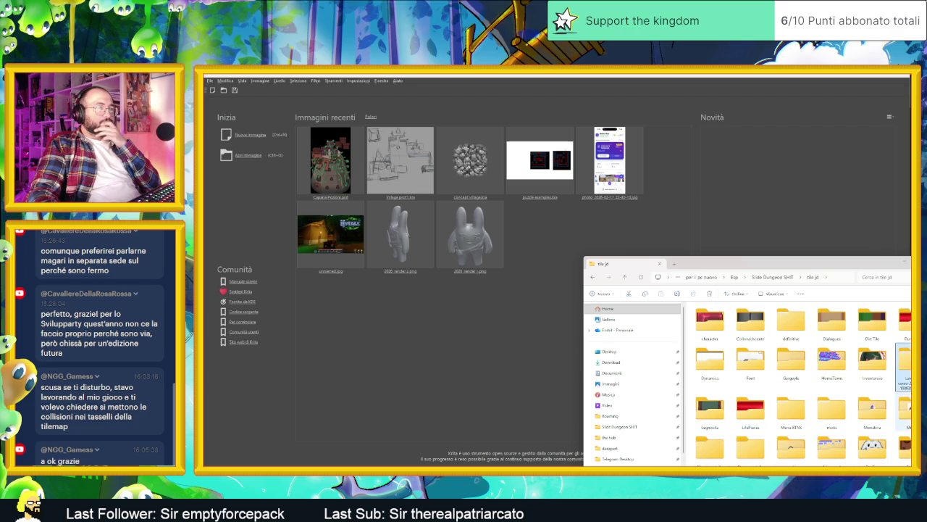
{"action": "scroll", "coordinate": [902, 406], "scroll_direction": "down", "scroll_amount": 2}
Go to Sliding Dungeons > Lavori in corso > Steam and drag Small Capsule v2_test krita into Krita.
{"action": "double_click", "coordinate": [871, 406]}
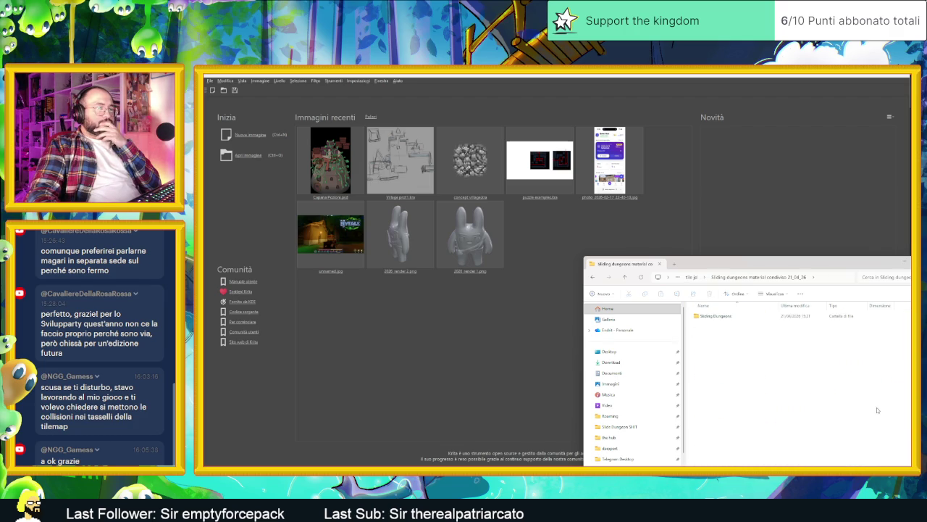
{"action": "double_click", "coordinate": [746, 316]}
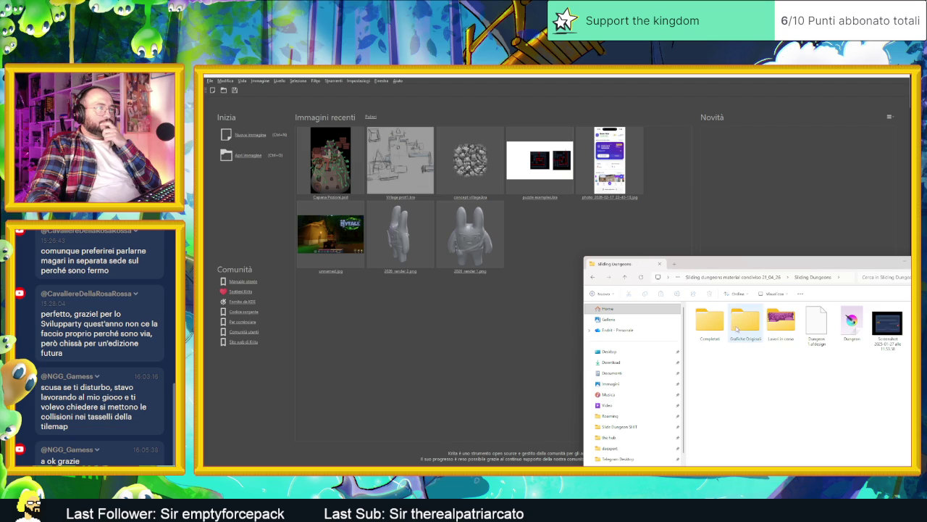
{"action": "double_click", "coordinate": [781, 323]}
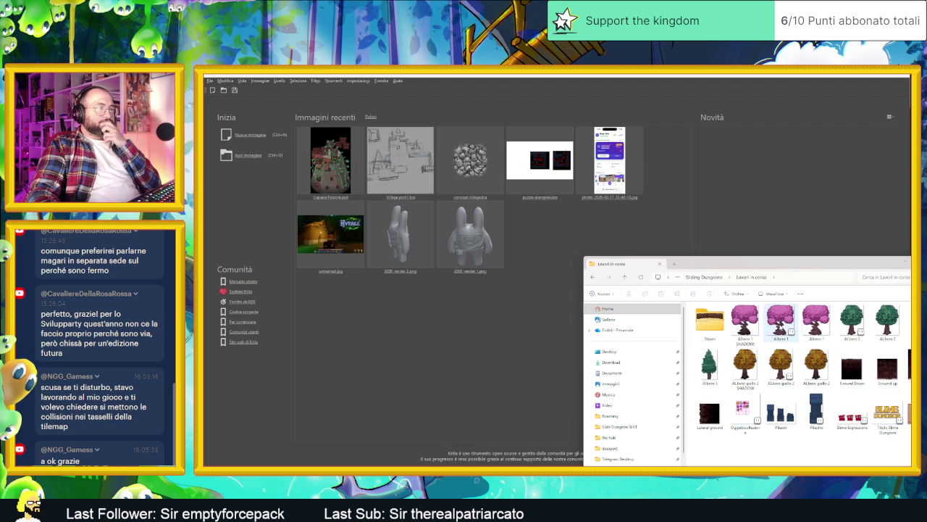
{"action": "double_click", "coordinate": [710, 322]}
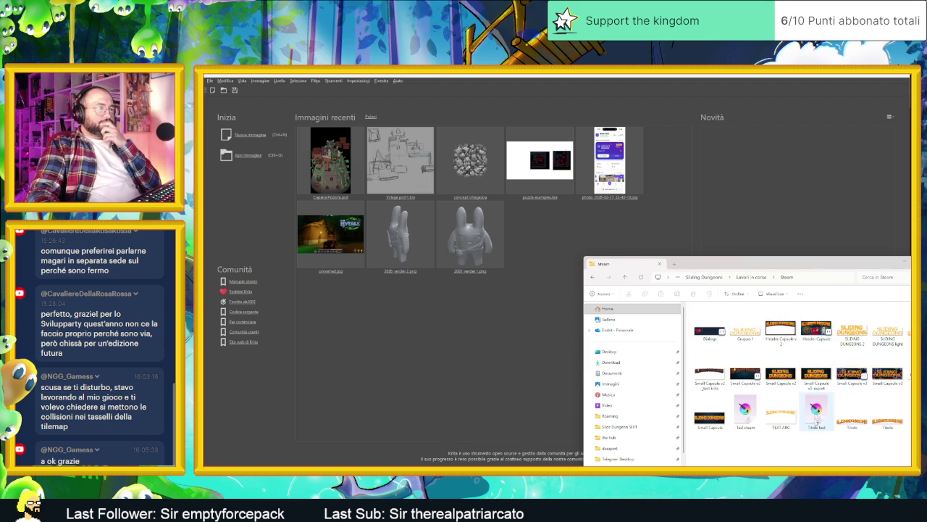
{"action": "left_click", "coordinate": [711, 371]}
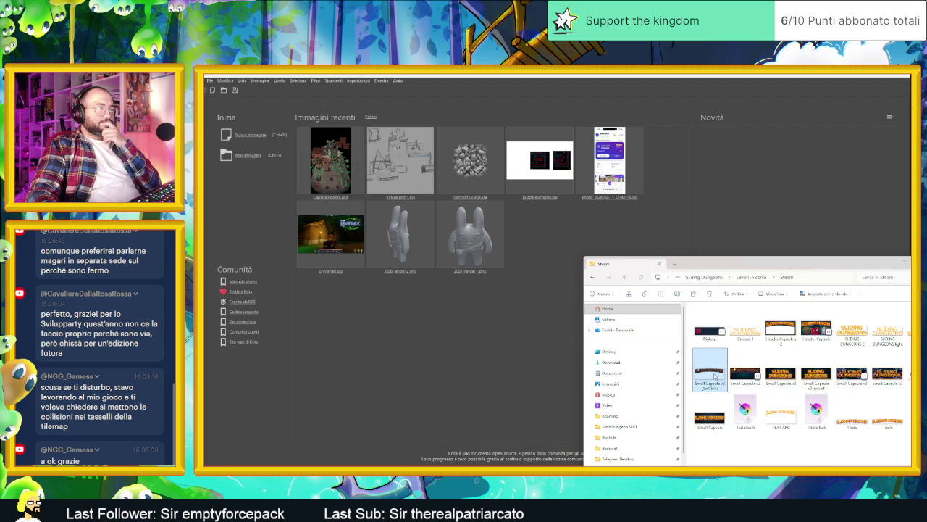
{"action": "left_click_drag", "start_coordinate": [714, 375], "coordinate": [526, 245]}
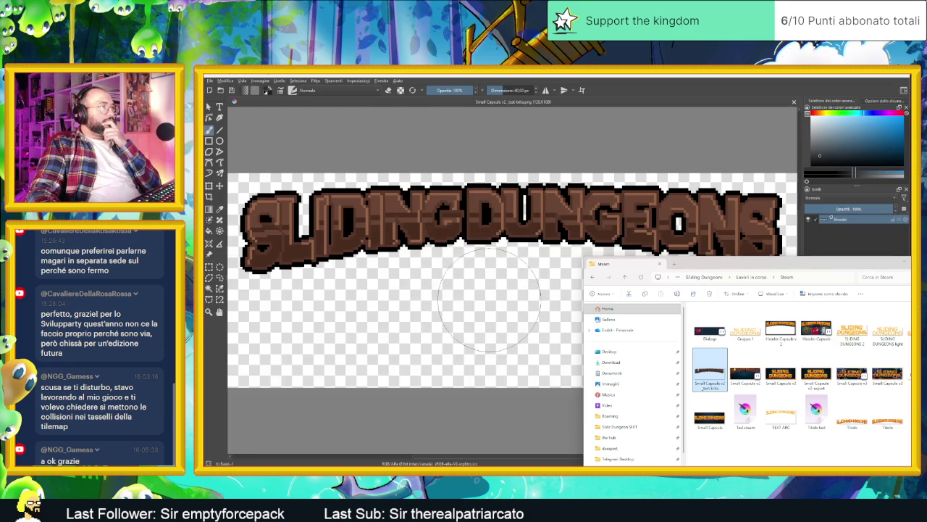
Select the title lettering with the magic wand and add a new paint layer above Sfondo.
{"action": "scroll", "coordinate": [489, 299], "scroll_direction": "down", "scroll_amount": 1}
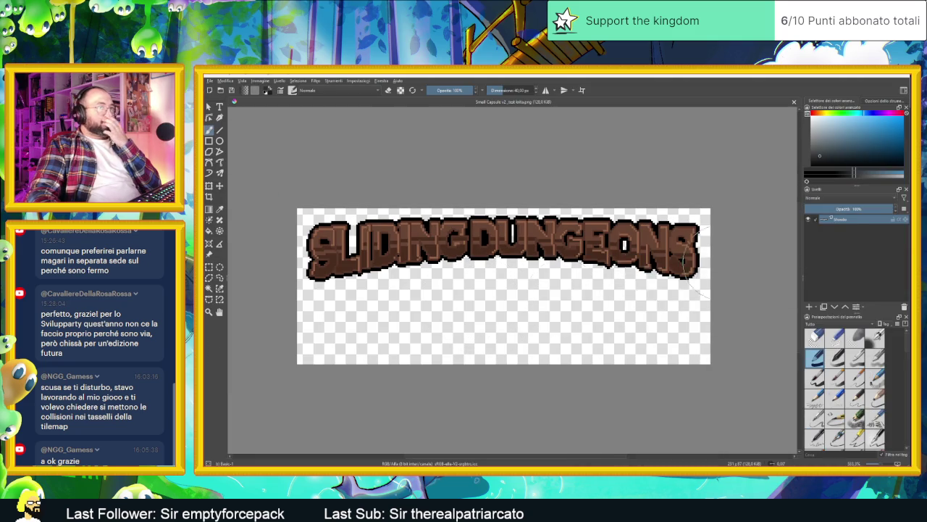
{"action": "scroll", "coordinate": [652, 278], "scroll_direction": "up", "scroll_amount": 2}
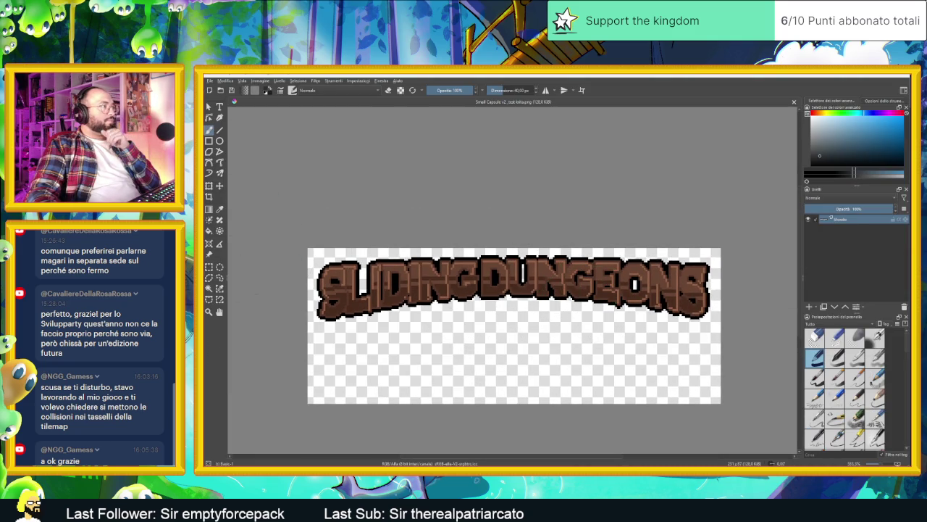
{"action": "left_click", "coordinate": [208, 288]}
{"action": "left_click", "coordinate": [593, 348]}
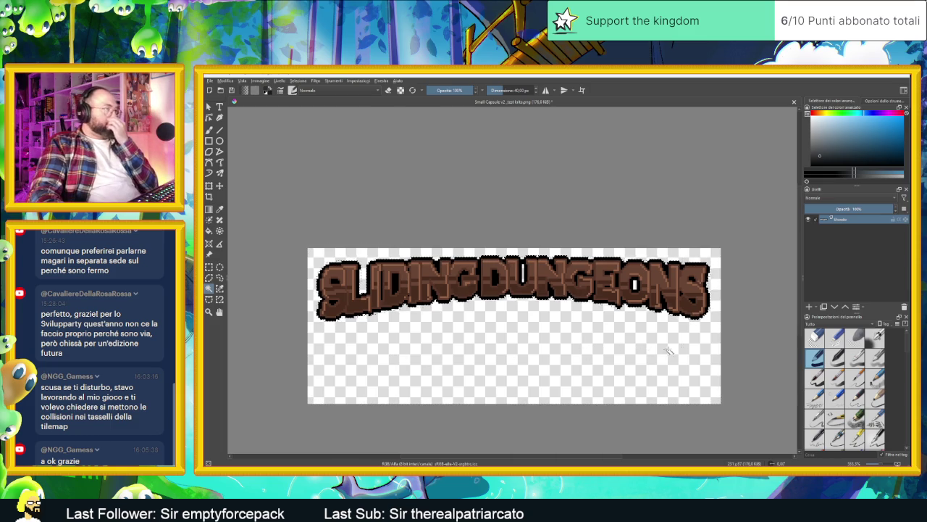
{"action": "key", "text": "ctrl+alt+j"}
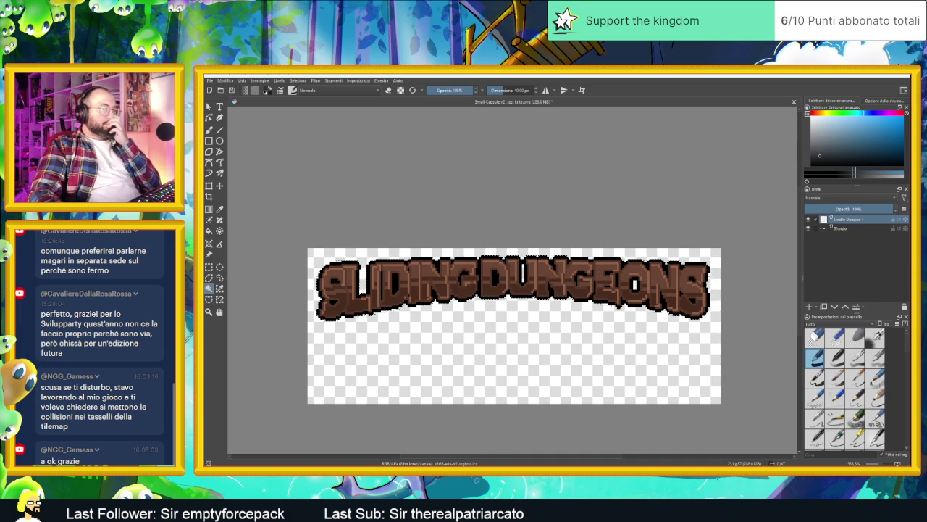
{"action": "key", "text": "alt+Tab"}
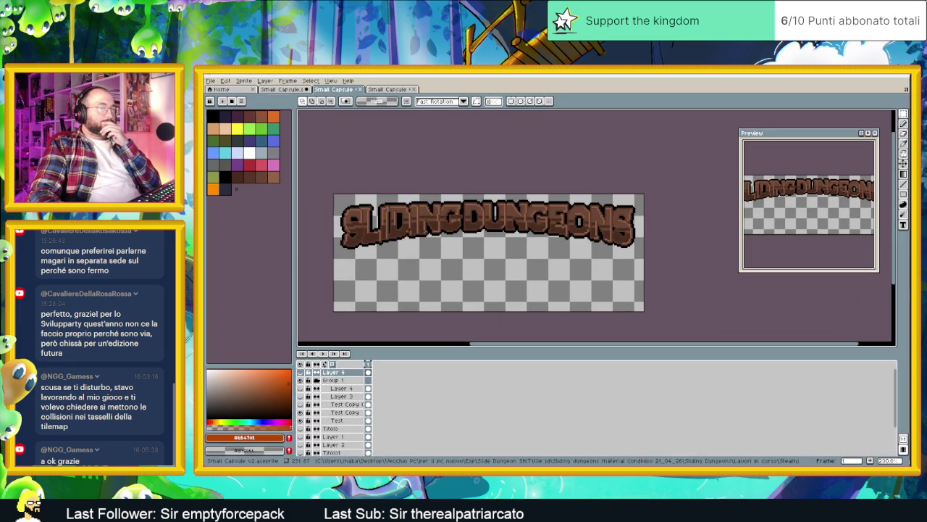
Add the current colour to Aseprite's palette, then set the foreground colour to black.
{"action": "left_click", "coordinate": [290, 438]}
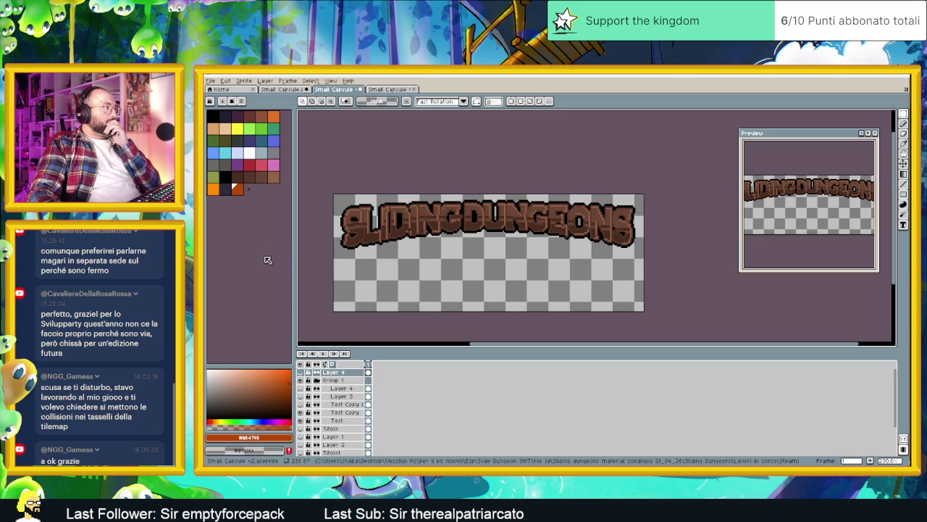
{"action": "left_click", "coordinate": [213, 189]}
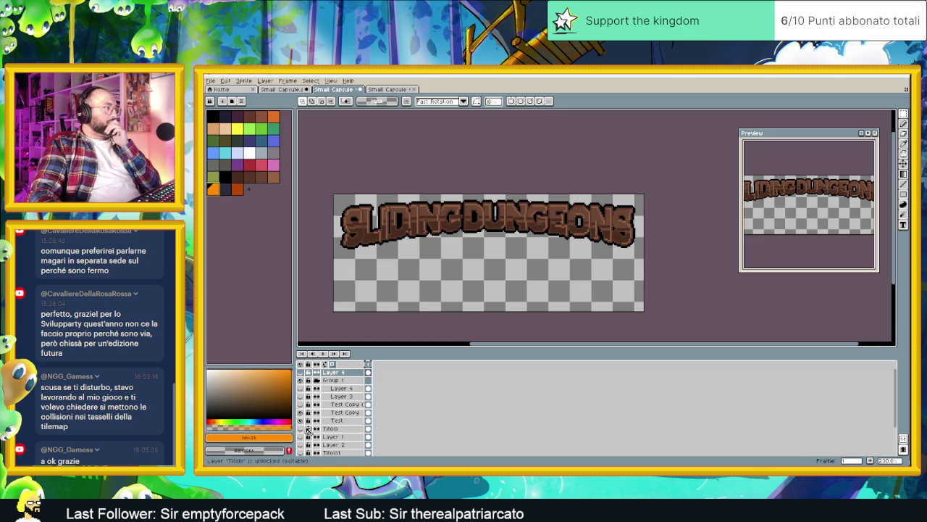
{"action": "left_click", "coordinate": [275, 439]}
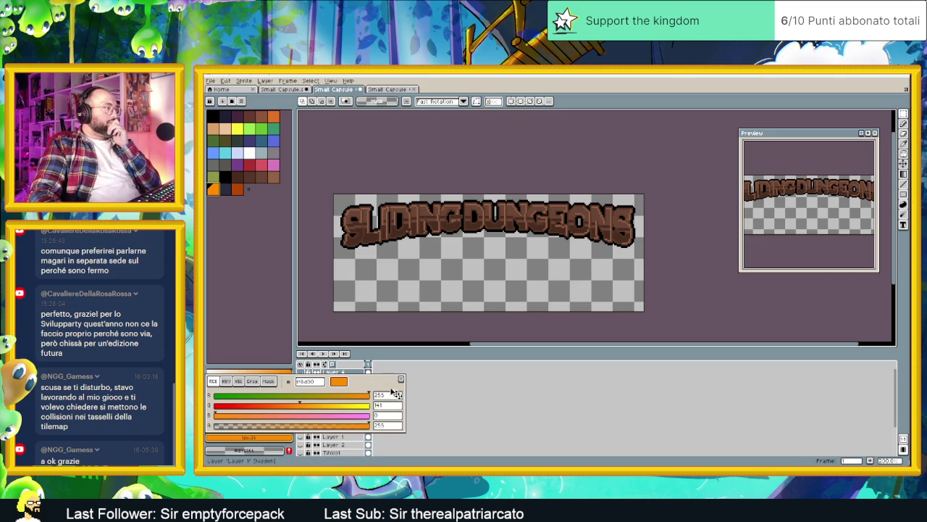
{"action": "right_click", "coordinate": [307, 382]}
{"action": "left_click", "coordinate": [319, 399]}
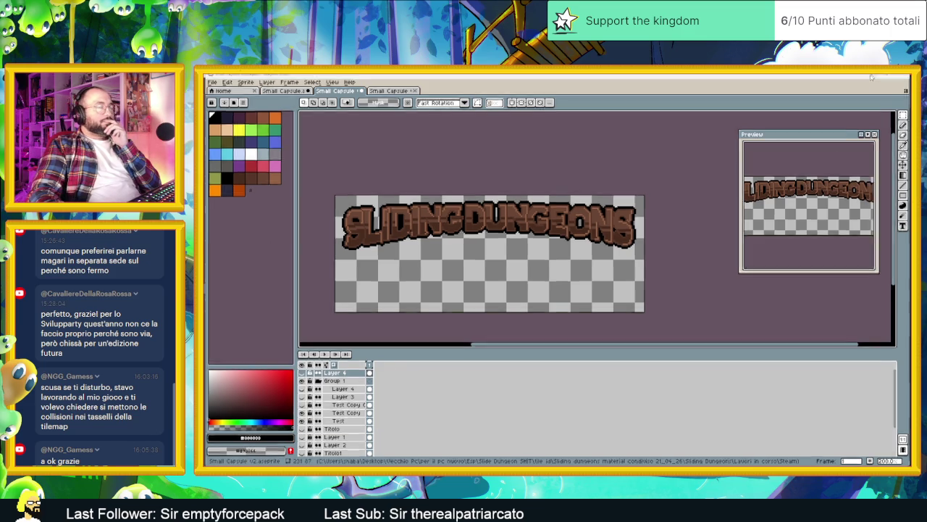
{"action": "key", "text": "alt+Tab"}
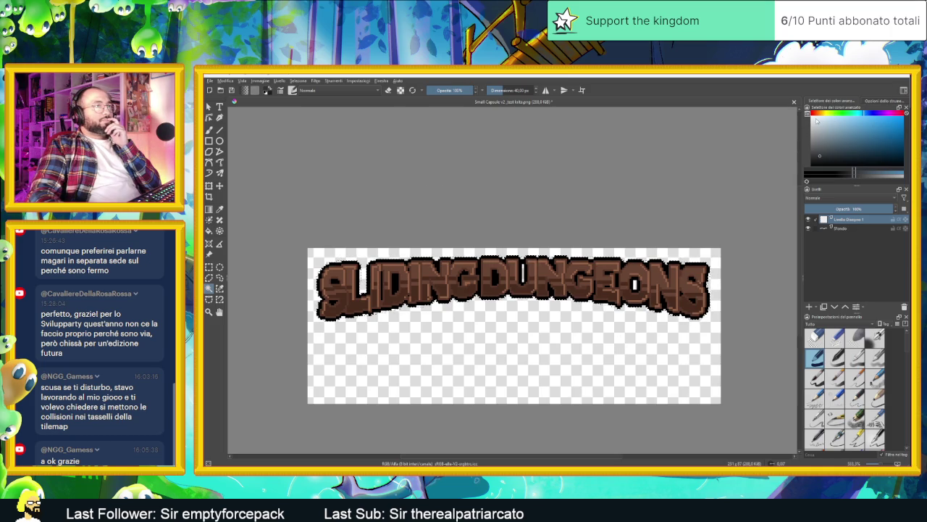
Pick a dark blue in the Advanced Color Selector, trying HSY' before returning to HSV.
{"action": "left_click_drag", "start_coordinate": [871, 140], "coordinate": [857, 138]}
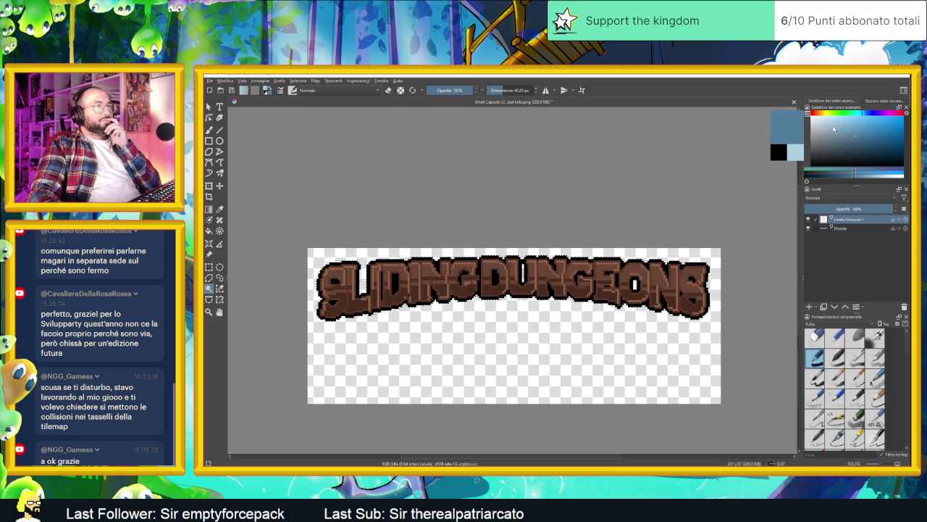
{"action": "left_click", "coordinate": [864, 137]}
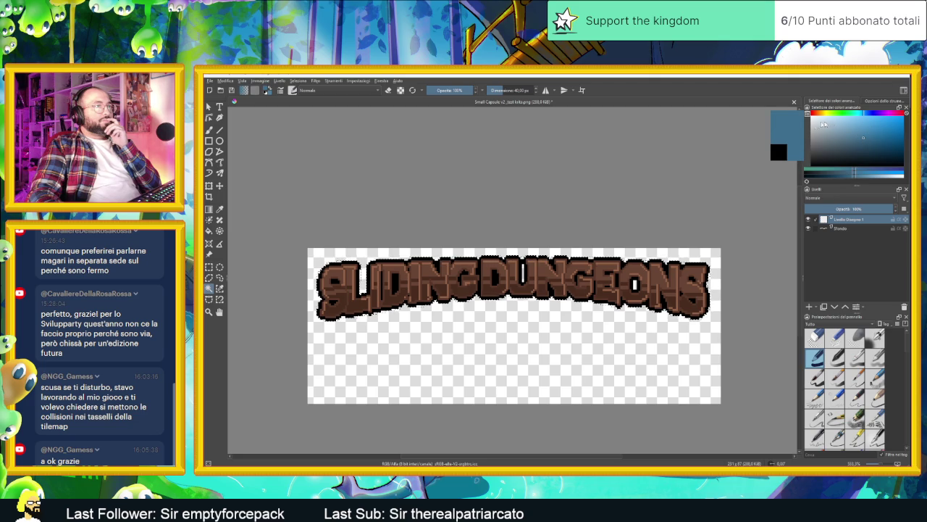
{"action": "left_click", "coordinate": [807, 181]}
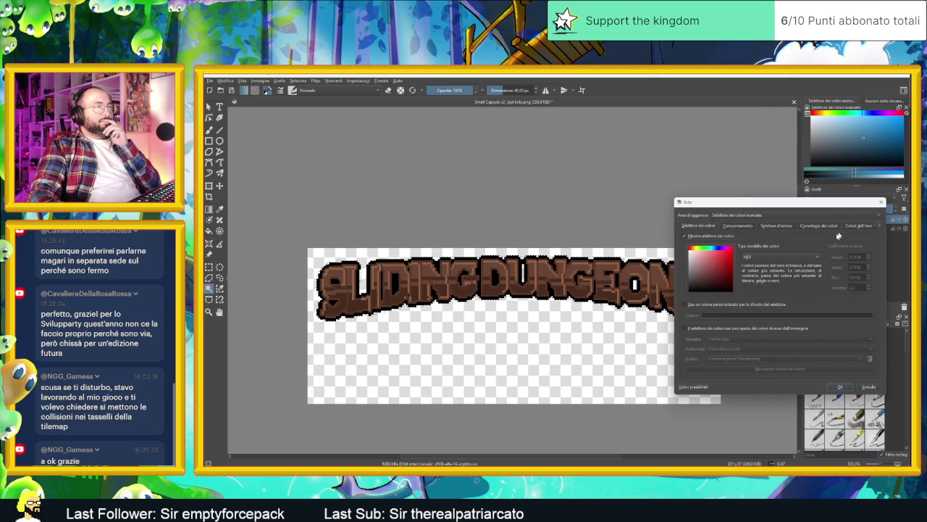
{"action": "left_click", "coordinate": [798, 258]}
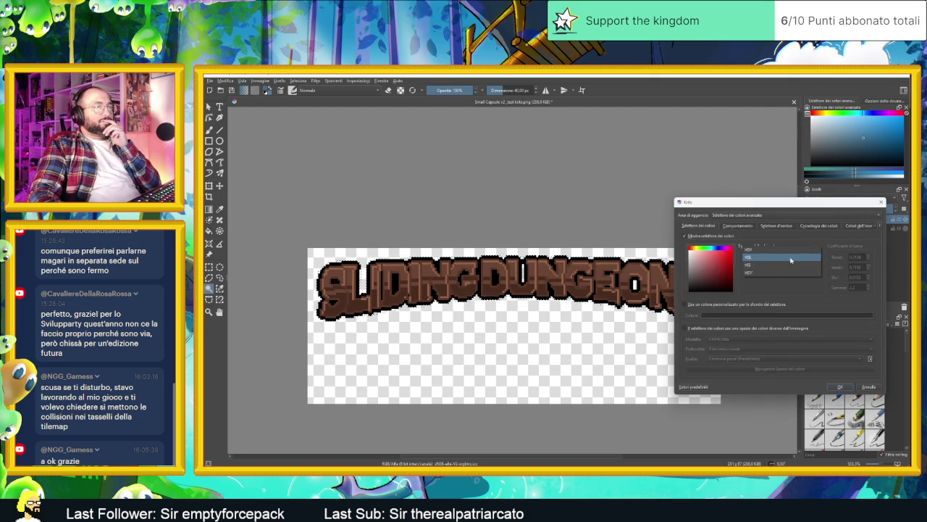
{"action": "left_click", "coordinate": [776, 273]}
{"action": "left_click", "coordinate": [769, 267]}
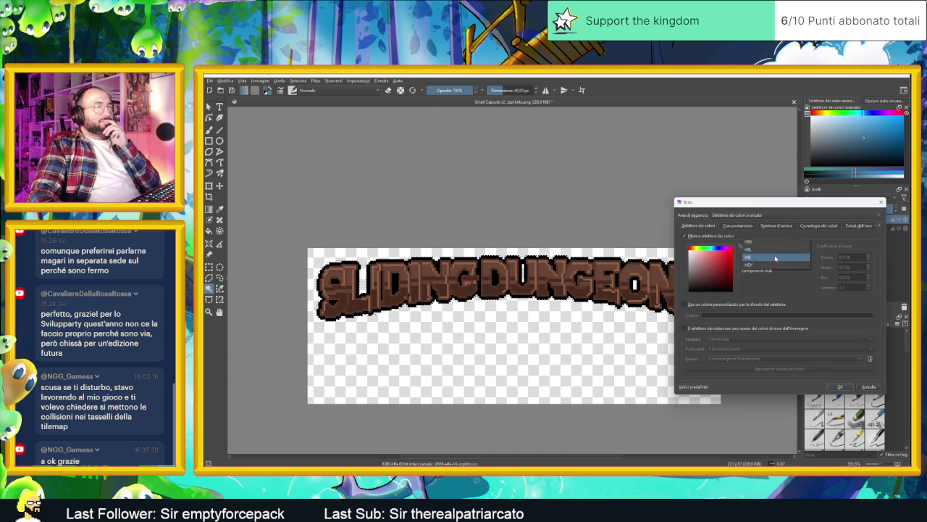
{"action": "left_click", "coordinate": [766, 268]}
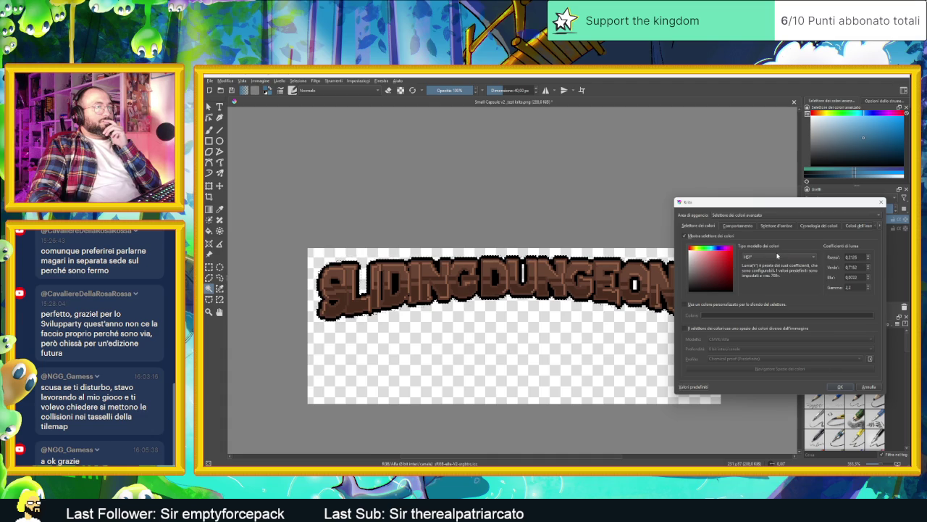
{"action": "left_click", "coordinate": [776, 256]}
{"action": "left_click", "coordinate": [759, 237]}
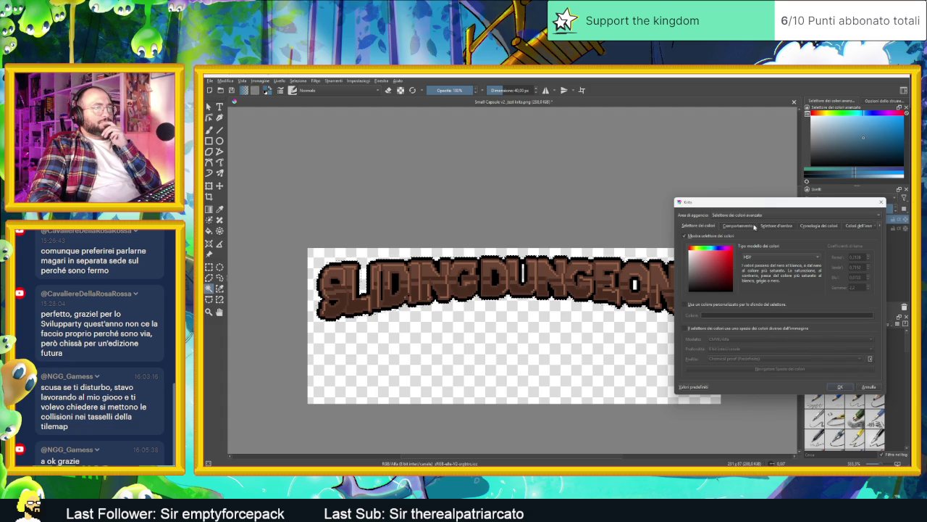
Browse the shade selector, colour history and image colours settings pages, then cancel unchanged.
{"action": "left_click", "coordinate": [739, 226]}
{"action": "left_click", "coordinate": [777, 226]}
{"action": "left_click", "coordinate": [802, 226]}
{"action": "left_click", "coordinate": [766, 227]}
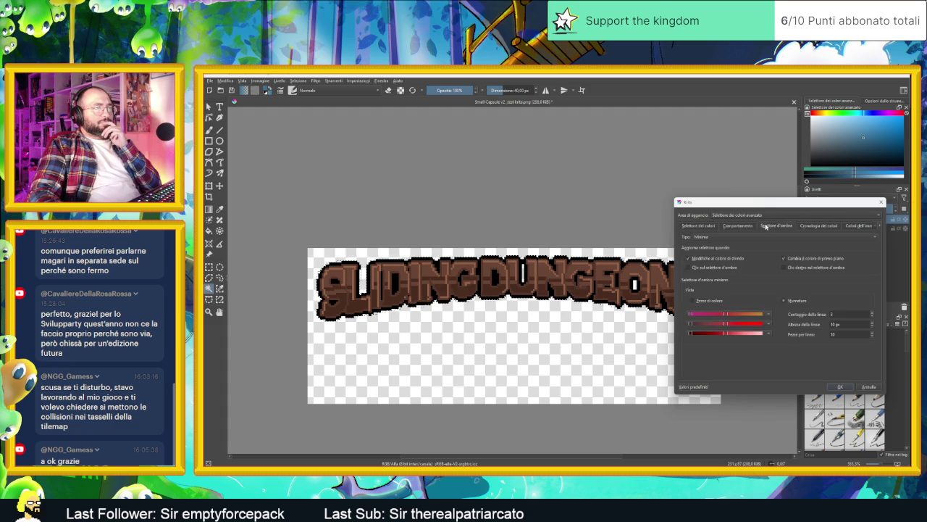
{"action": "left_click", "coordinate": [807, 227]}
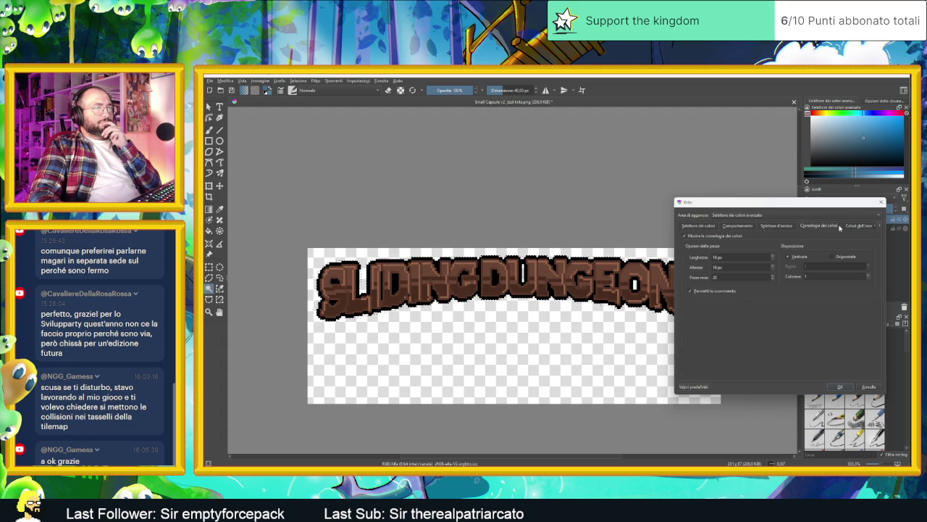
{"action": "left_click", "coordinate": [844, 226]}
{"action": "left_click", "coordinate": [692, 227]}
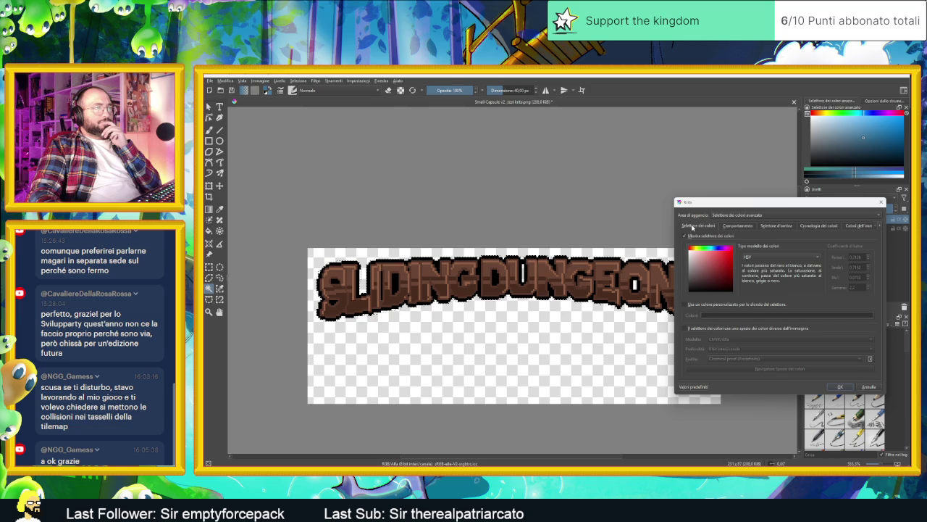
{"action": "left_click", "coordinate": [725, 215]}
{"action": "left_click", "coordinate": [734, 224]}
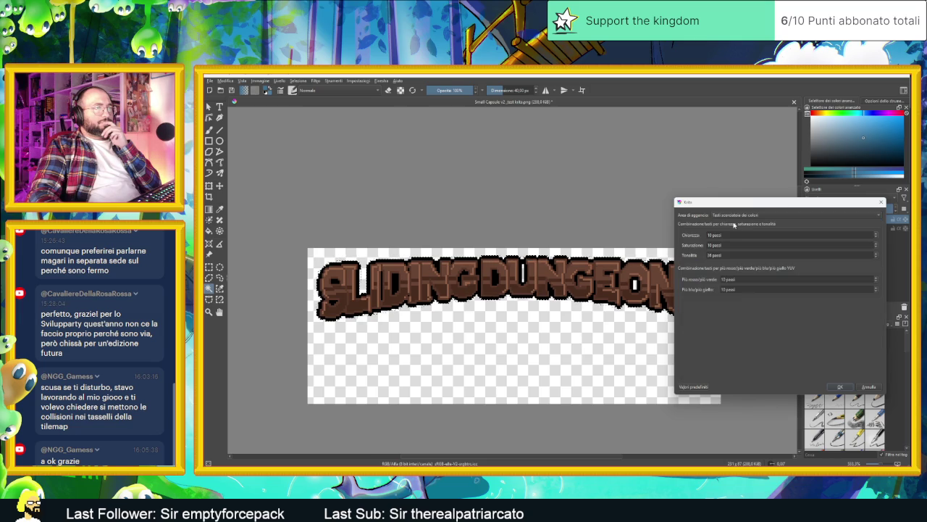
{"action": "left_click", "coordinate": [744, 215]}
{"action": "left_click", "coordinate": [724, 217]}
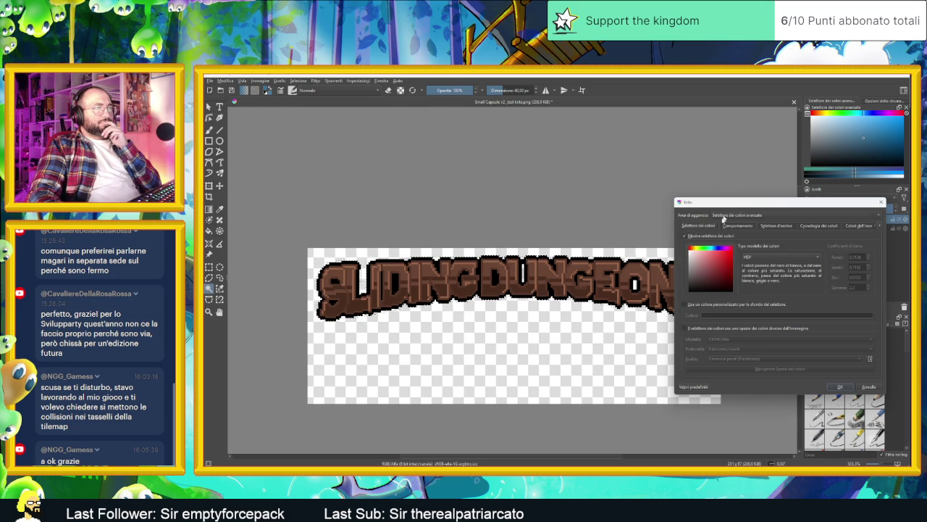
{"action": "left_click", "coordinate": [872, 387]}
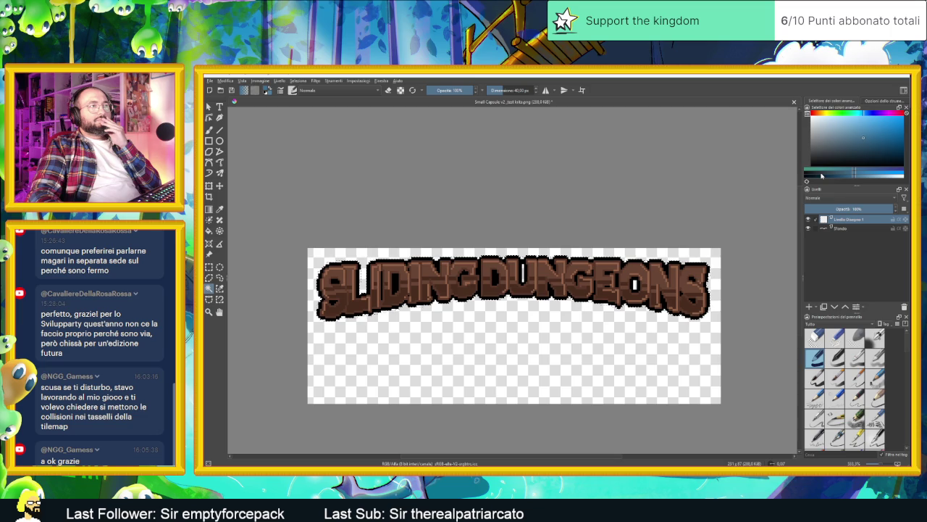
Pick a darker grey-blue, then review the selector settings again and cancel.
{"action": "left_click", "coordinate": [843, 174]}
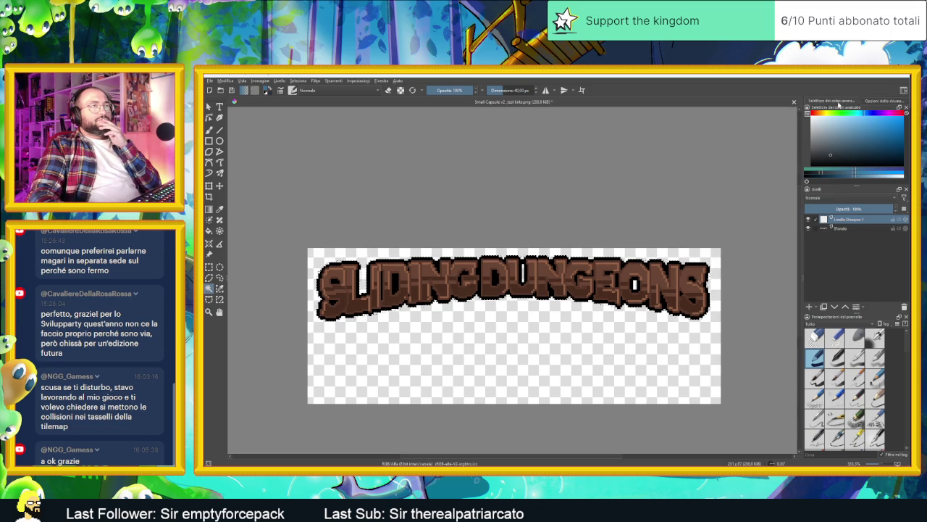
{"action": "left_click", "coordinate": [806, 115]}
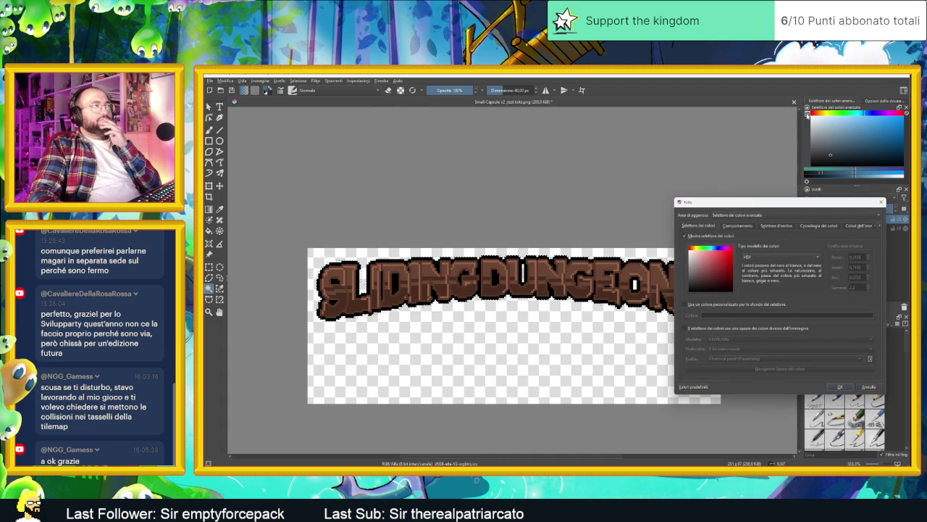
{"action": "left_click", "coordinate": [768, 257]}
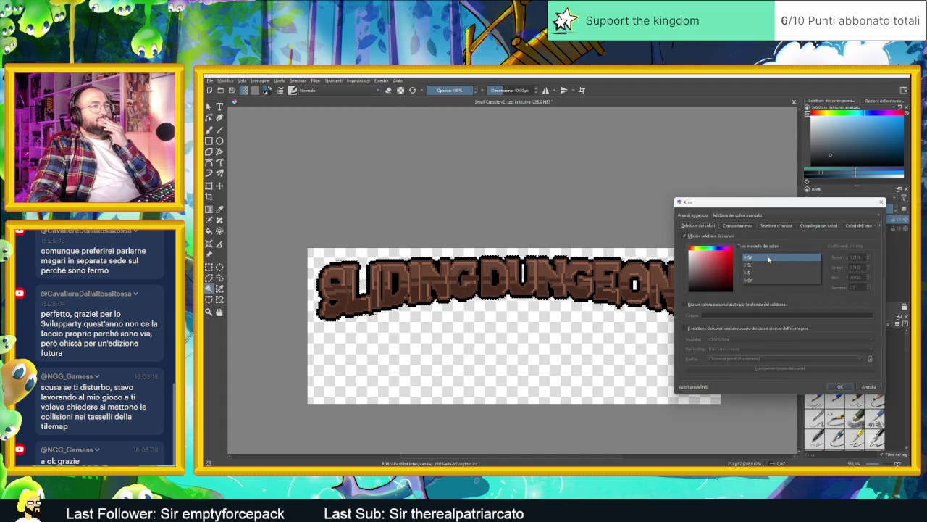
{"action": "left_click", "coordinate": [769, 258]}
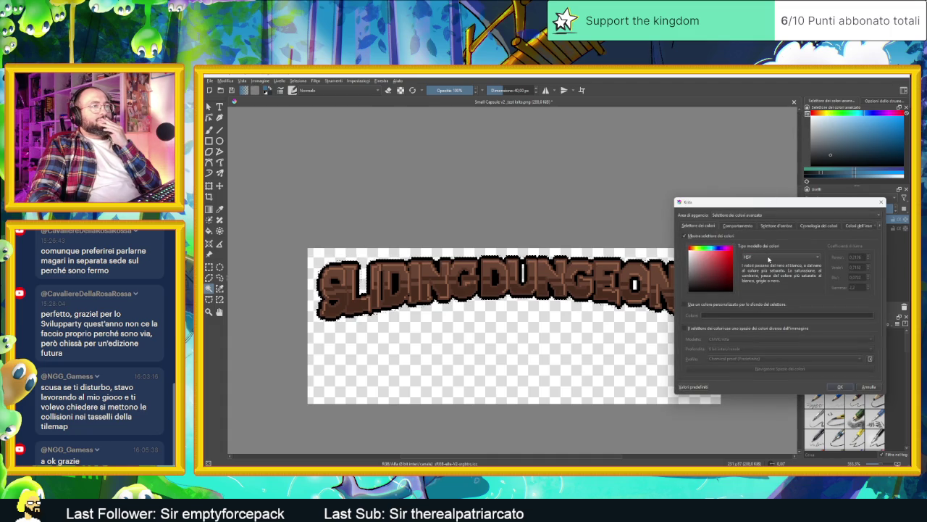
{"action": "left_click", "coordinate": [738, 226]}
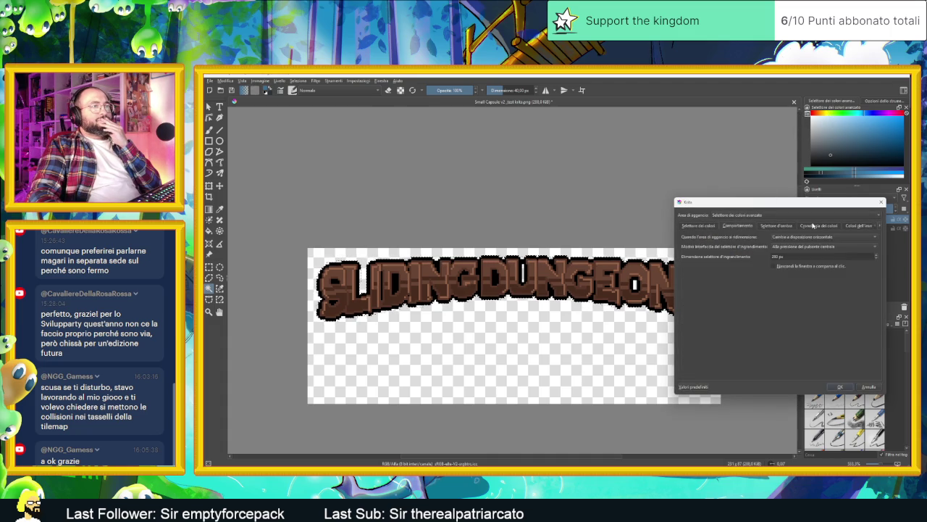
{"action": "left_click", "coordinate": [775, 226]}
{"action": "left_click", "coordinate": [825, 227]}
{"action": "scroll", "coordinate": [825, 228], "scroll_direction": "up", "scroll_amount": 4}
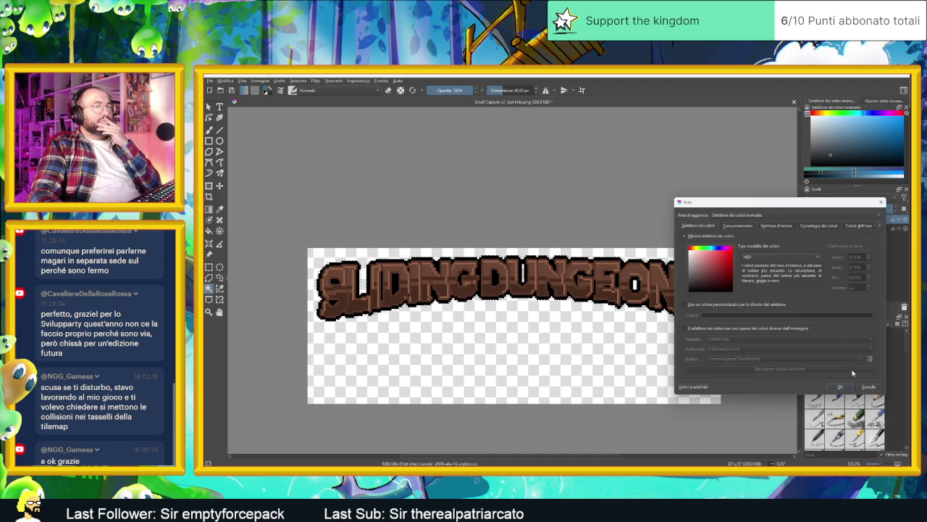
{"action": "left_click", "coordinate": [867, 387]}
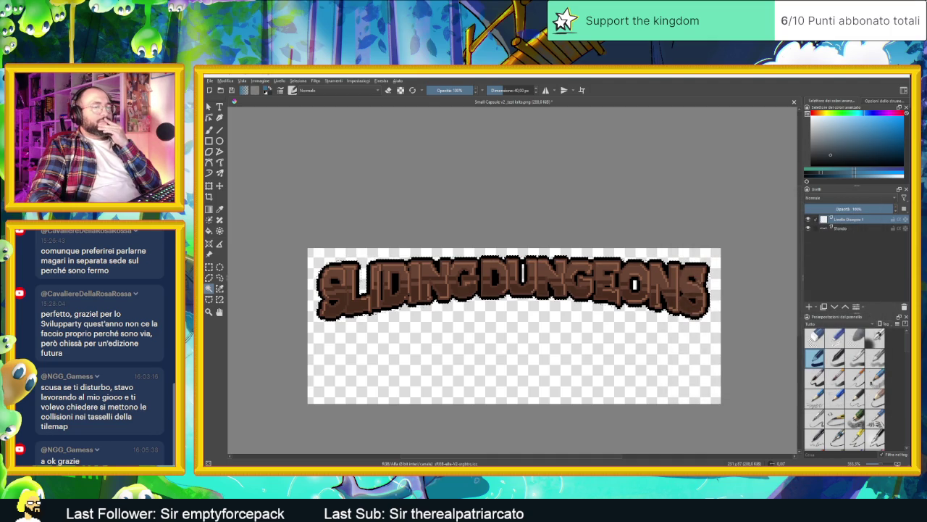
Back in Aseprite, dot orange and dark blue test pixels on the Test Copy layer with the Pencil.
{"action": "key", "text": "alt+Tab"}
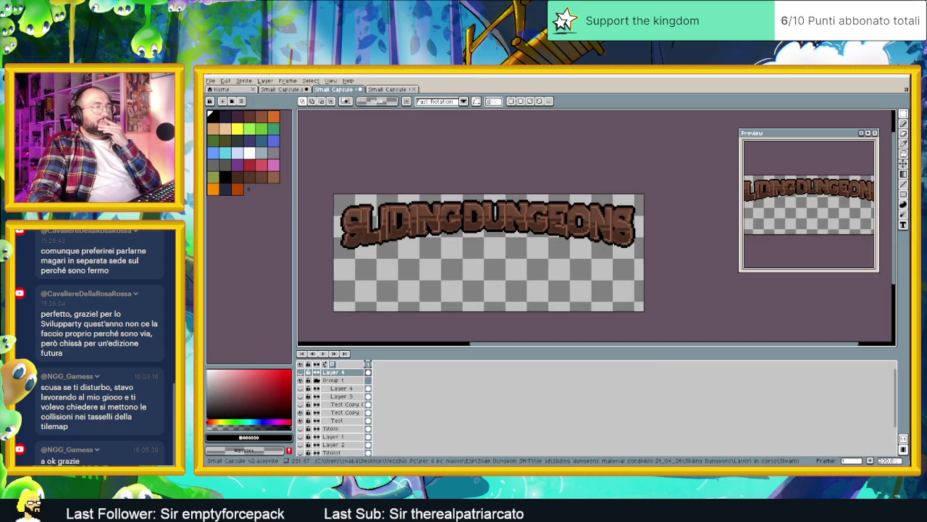
{"action": "left_click", "coordinate": [212, 190]}
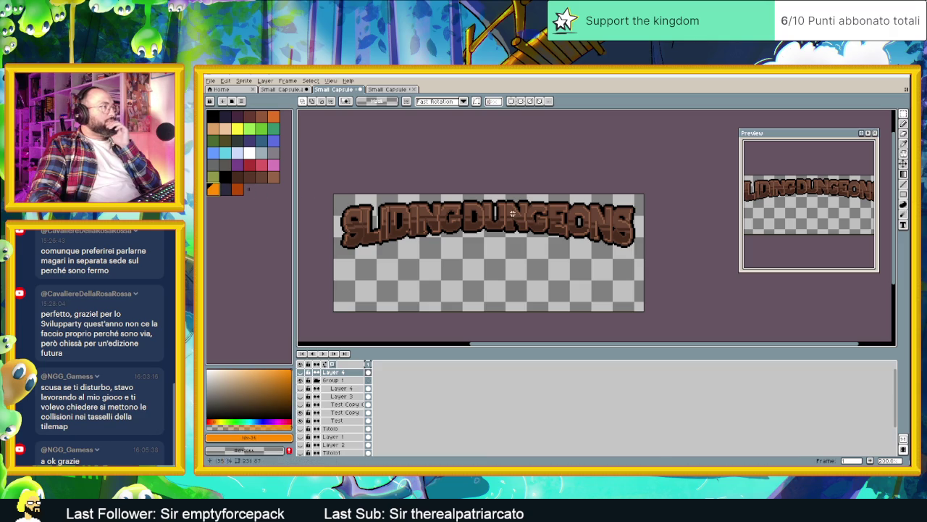
{"action": "left_click", "coordinate": [906, 124]}
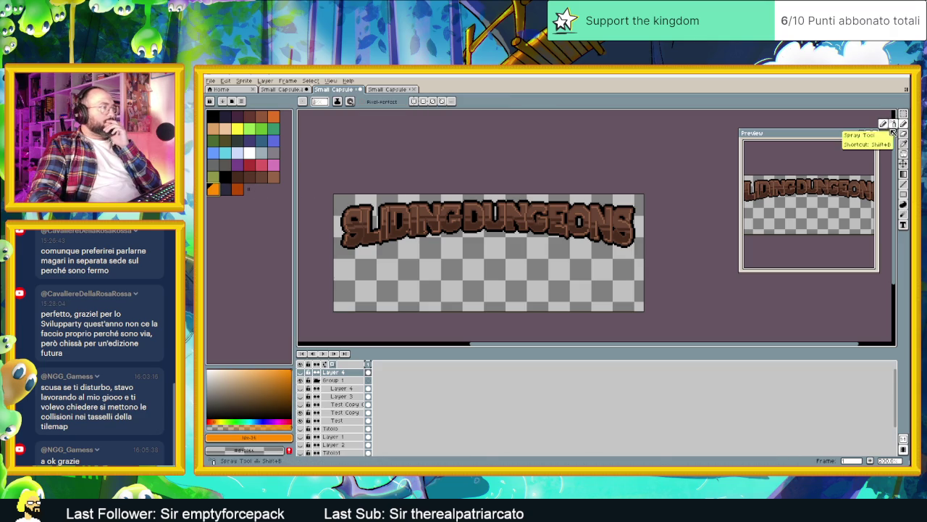
{"action": "left_click", "coordinate": [345, 413]}
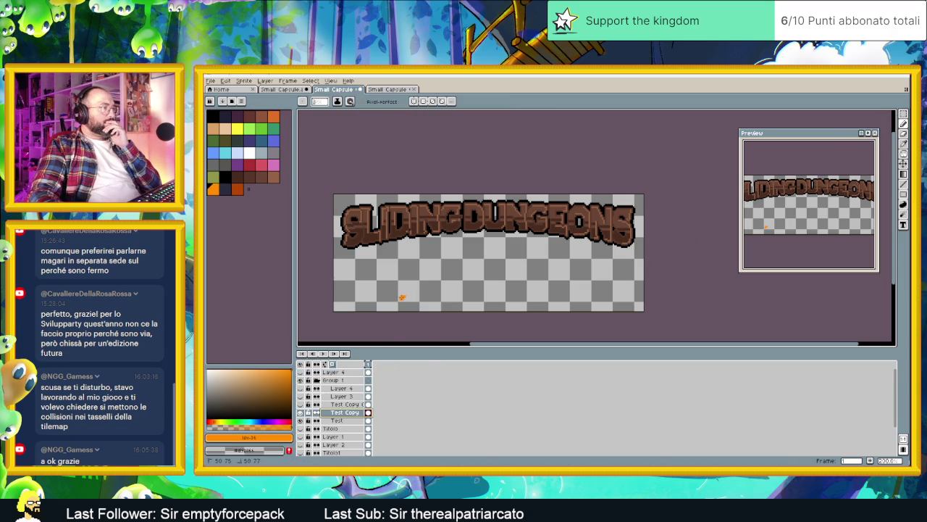
{"action": "left_click", "coordinate": [903, 113]}
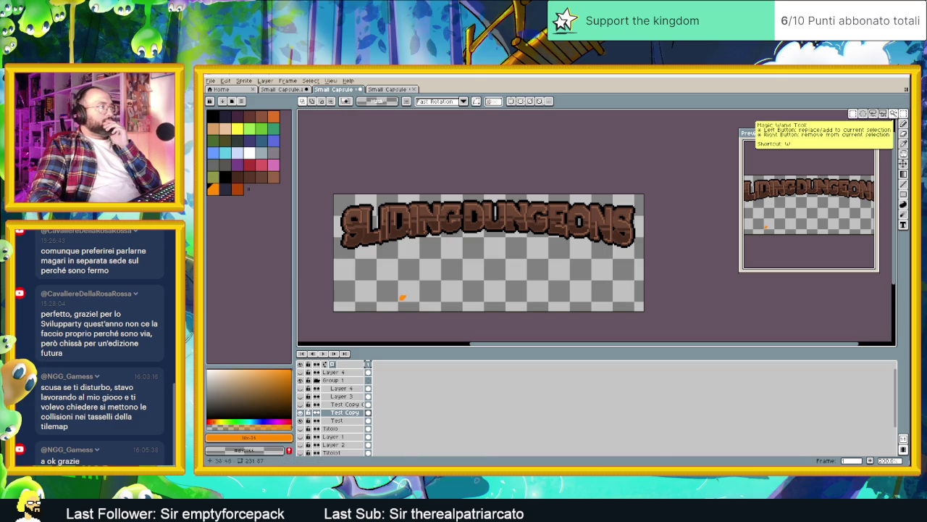
{"action": "left_click", "coordinate": [224, 187]}
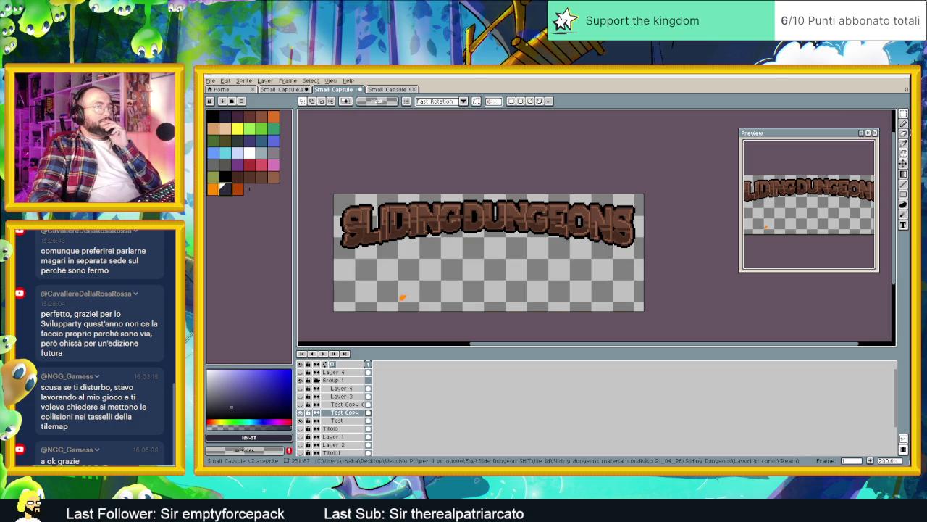
{"action": "key", "text": "b"}
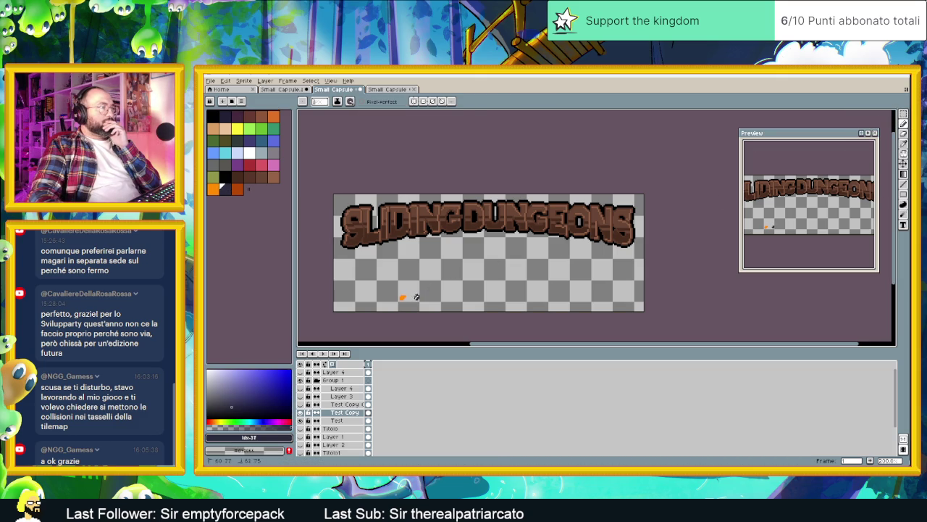
Marquee-select the test dots below the title and delete them.
{"action": "left_click", "coordinate": [903, 115]}
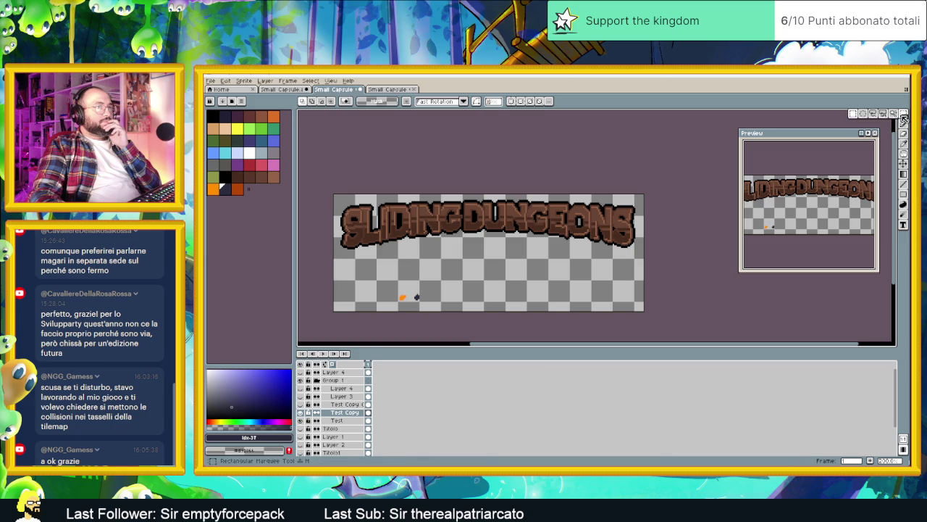
{"action": "left_click_drag", "start_coordinate": [388, 284], "coordinate": [440, 311]}
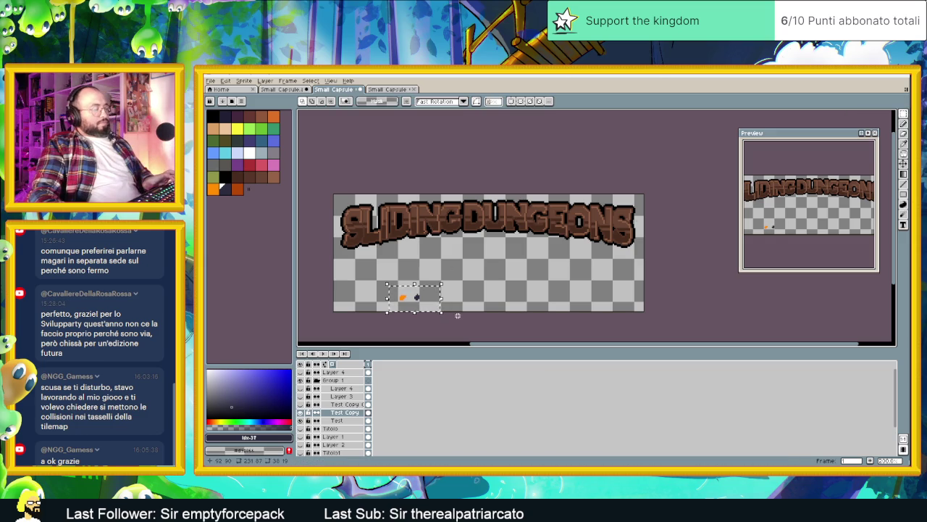
{"action": "key", "text": "Delete"}
In Krita, add an empty layer above the title and make Livello Disegno 1 active with the freehand brush.
{"action": "key", "text": "alt+Tab"}
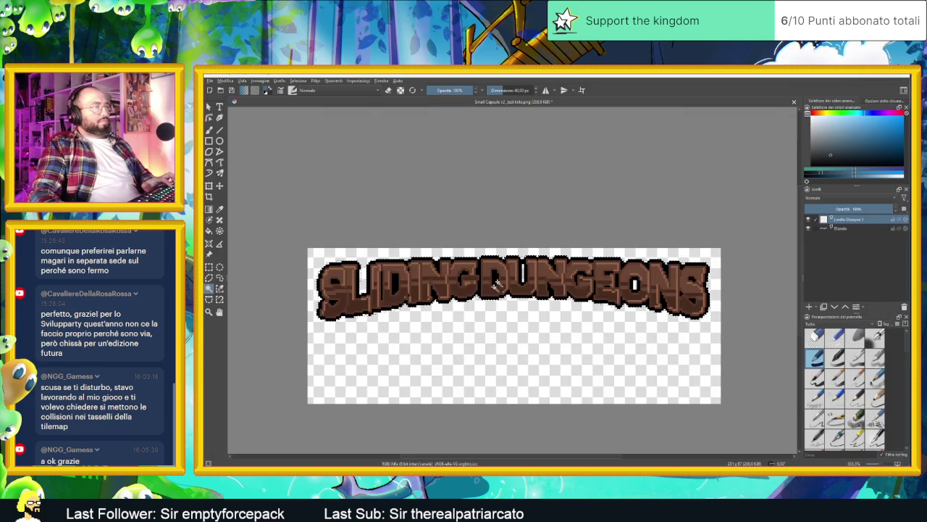
{"action": "right_click", "coordinate": [869, 223]}
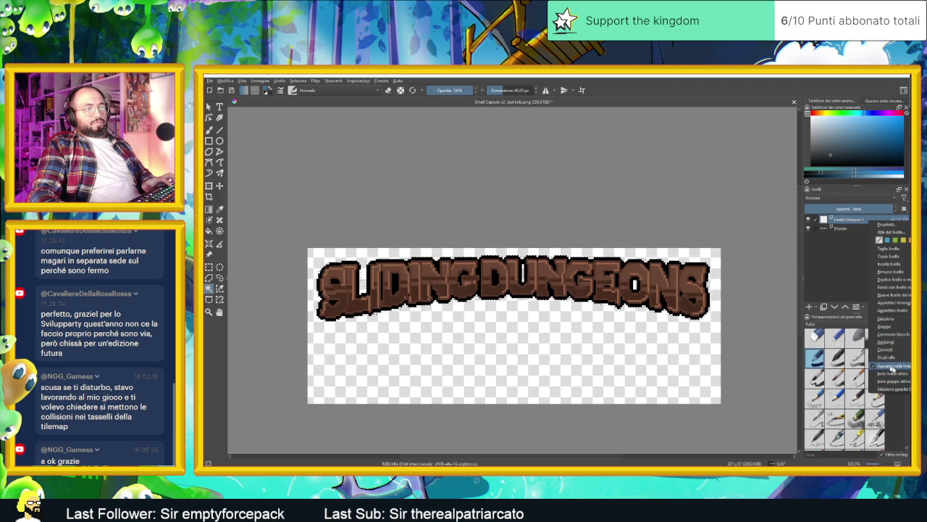
{"action": "left_click", "coordinate": [810, 307]}
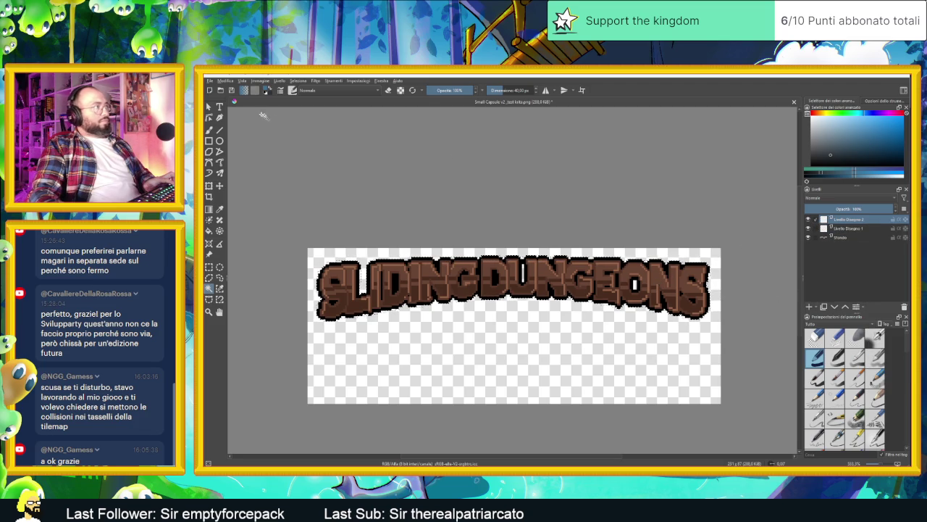
{"action": "left_click", "coordinate": [209, 130]}
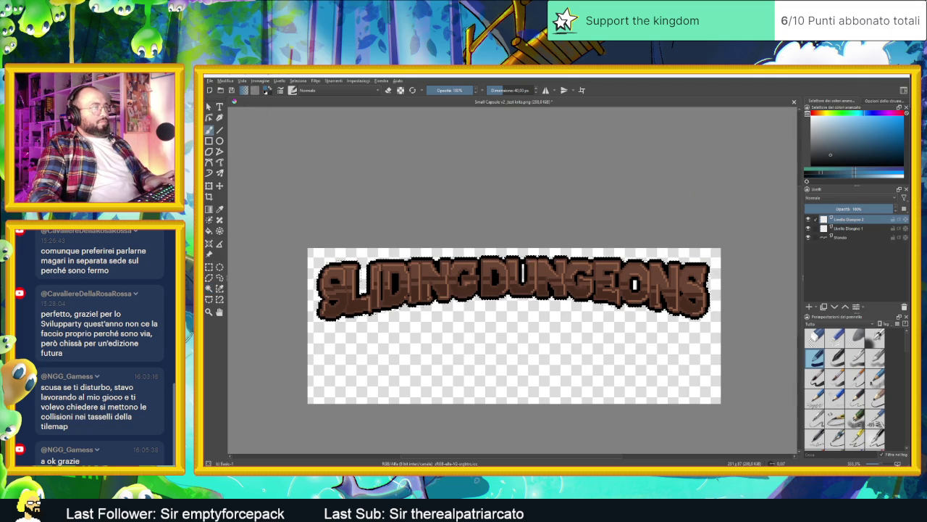
{"action": "left_click", "coordinate": [847, 229]}
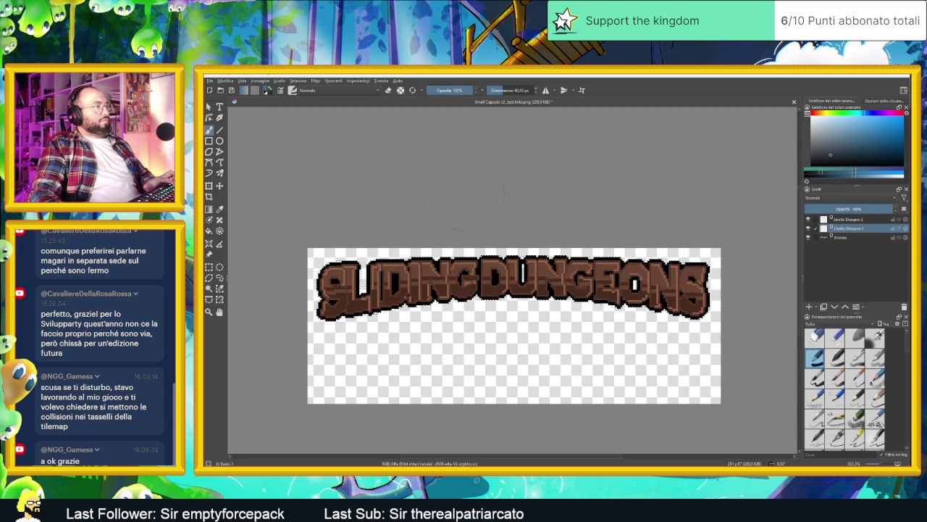
Clear the selection with Deselect and drop the swatch image file onto the canvas.
{"action": "left_click", "coordinate": [232, 82]}
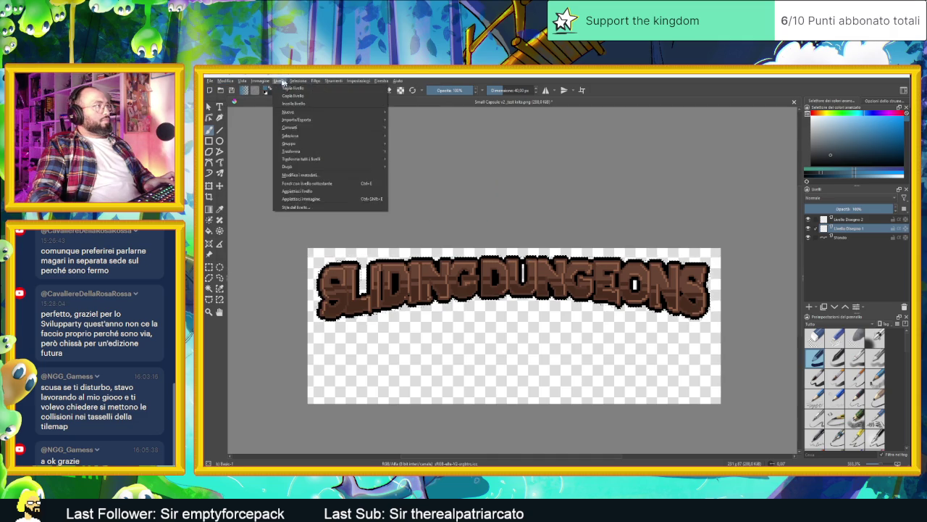
{"action": "mouse_move", "coordinate": [281, 83]}
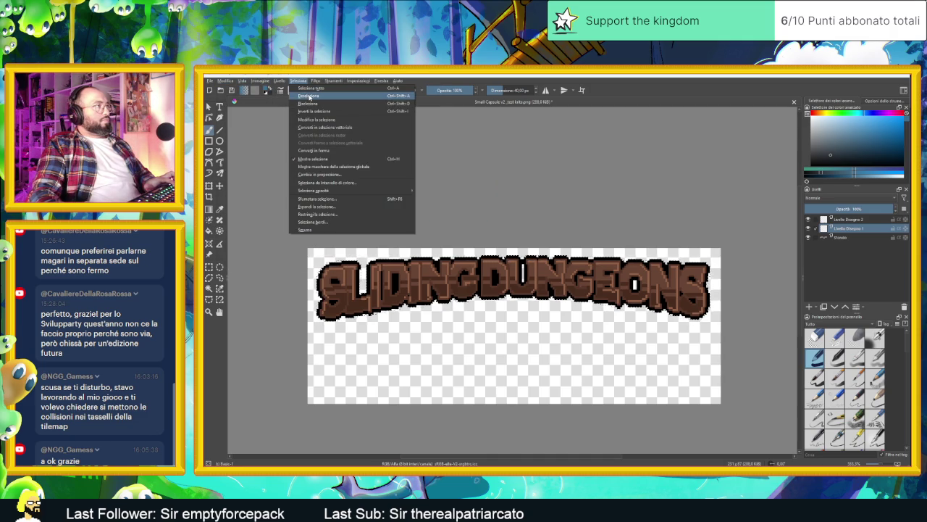
{"action": "left_click", "coordinate": [309, 97]}
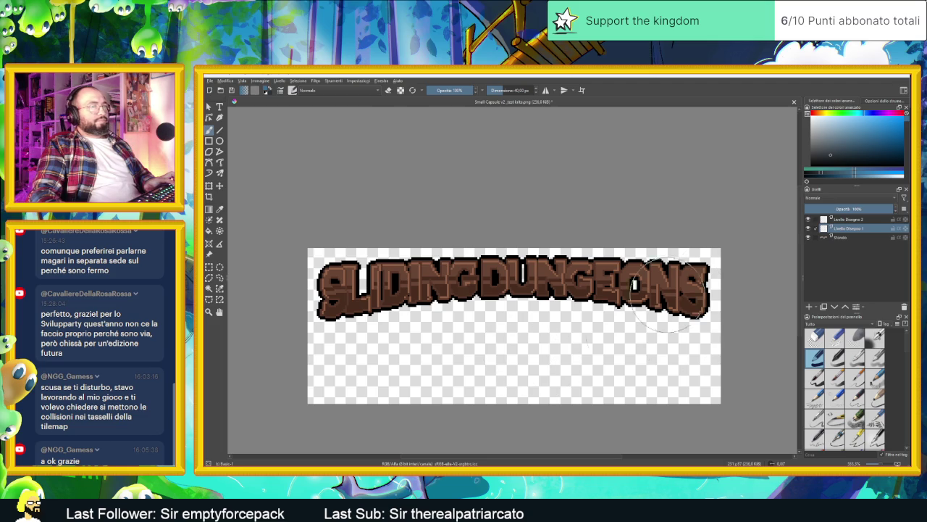
{"action": "left_click_drag", "start_coordinate": [665, 294], "coordinate": [536, 355]}
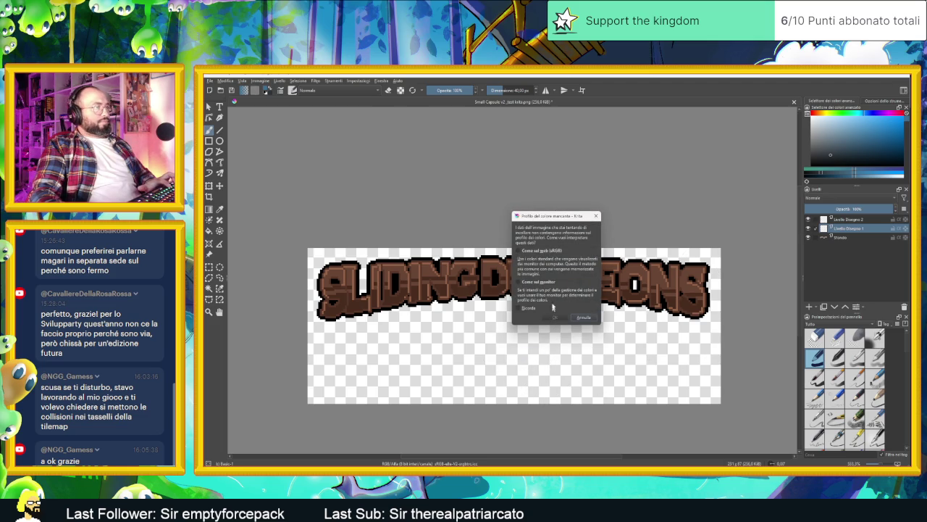
Import the dropped image and sample its orange swatch as the painting colour on Livello Disegno 2.
{"action": "left_click", "coordinate": [554, 316]}
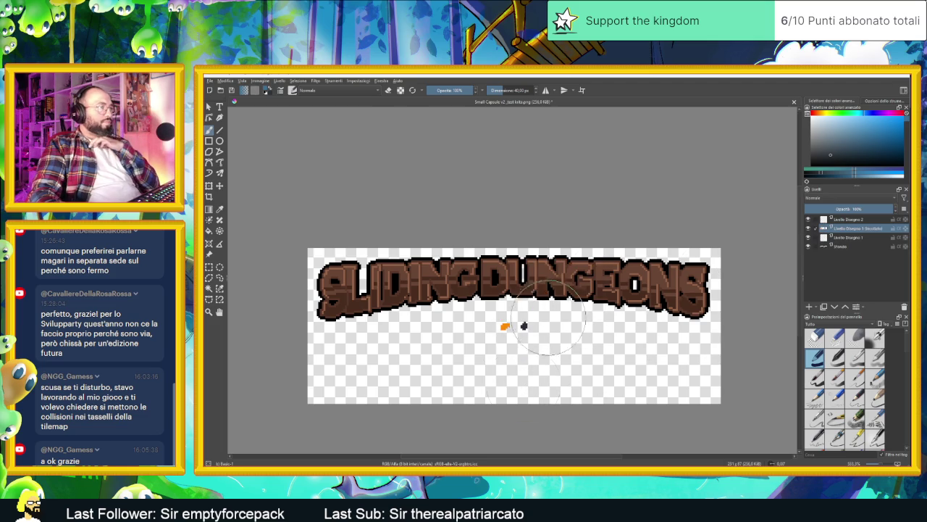
{"action": "scroll", "coordinate": [515, 352], "scroll_direction": "up", "scroll_amount": 3}
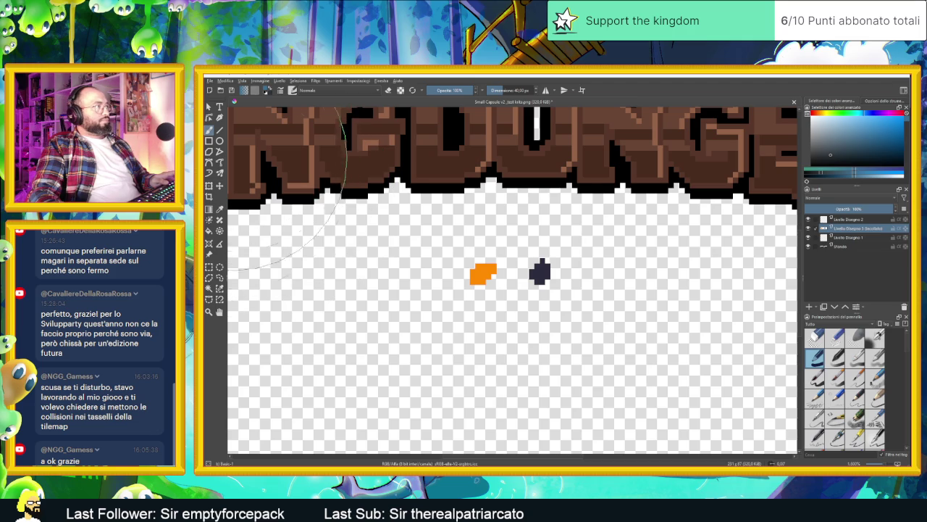
{"action": "scroll", "coordinate": [518, 332], "scroll_direction": "down", "scroll_amount": 3}
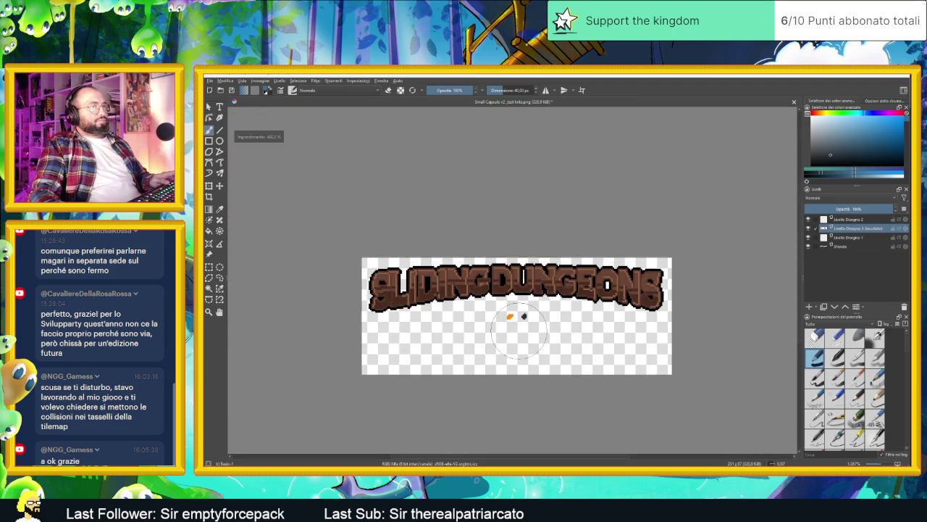
{"action": "key", "text": "Page_Up"}
{"action": "scroll", "coordinate": [514, 321], "scroll_direction": "up", "scroll_amount": 2}
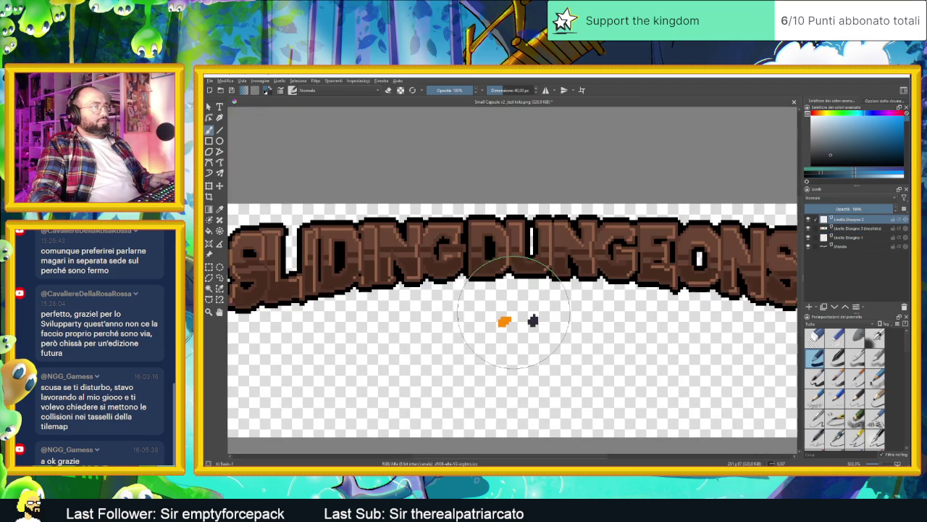
{"action": "left_click", "coordinate": [507, 319], "text": "ctrl"}
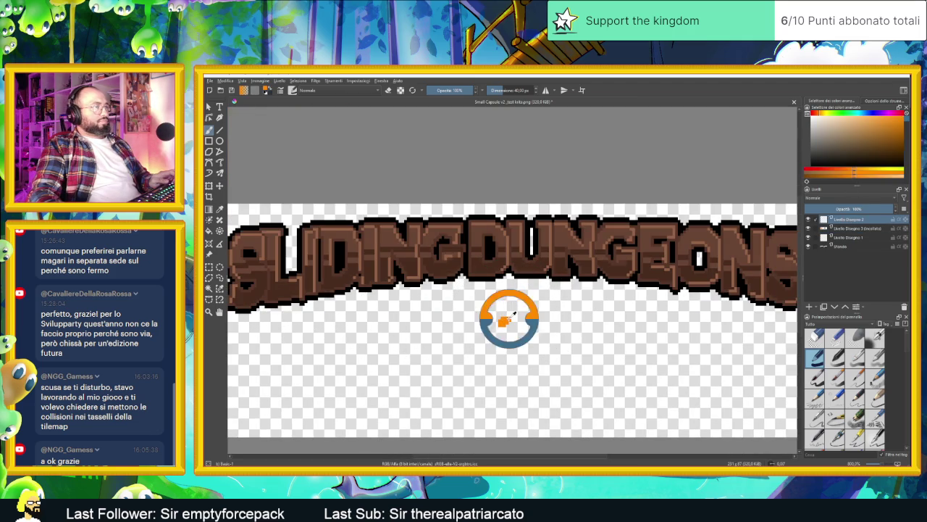
{"action": "scroll", "coordinate": [694, 273], "scroll_direction": "down", "scroll_amount": 2}
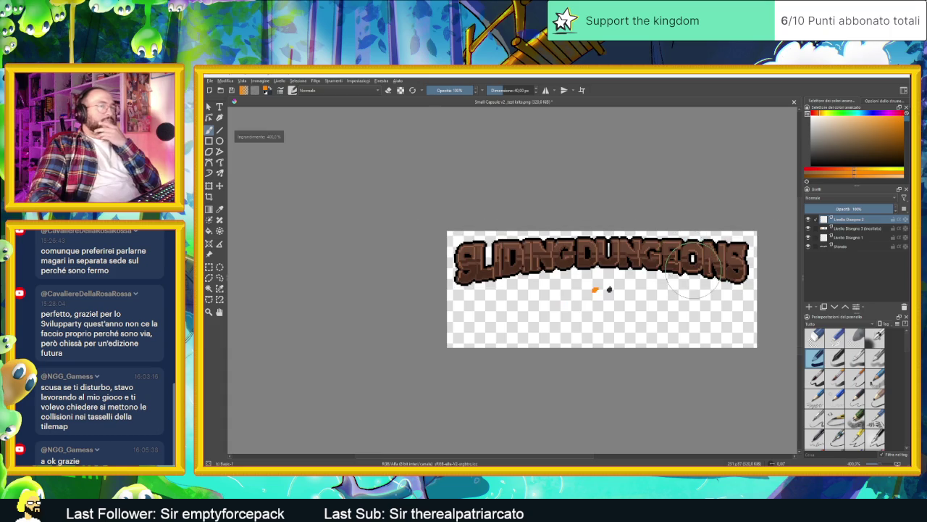
{"action": "scroll", "coordinate": [659, 282], "scroll_direction": "up", "scroll_amount": 2}
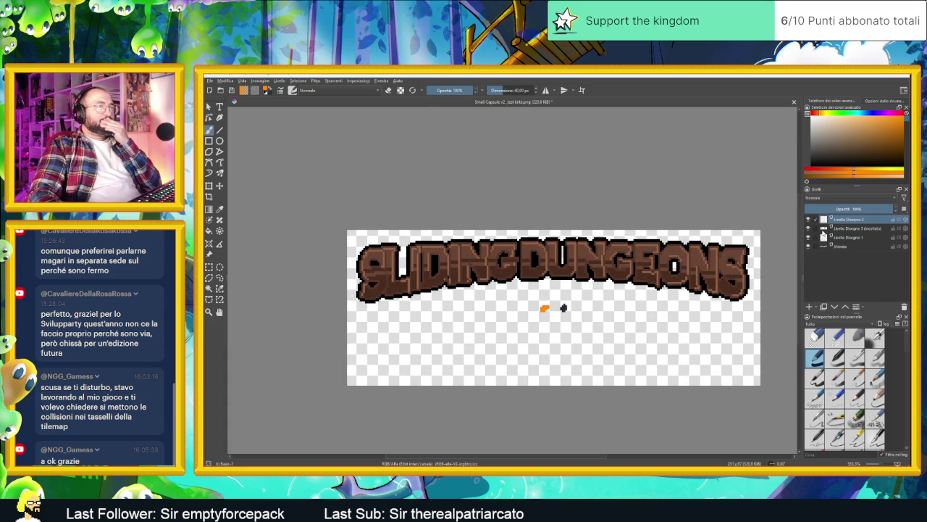
Make the Sfondo background layer active and switch to a selection tool.
{"action": "left_click", "coordinate": [833, 246]}
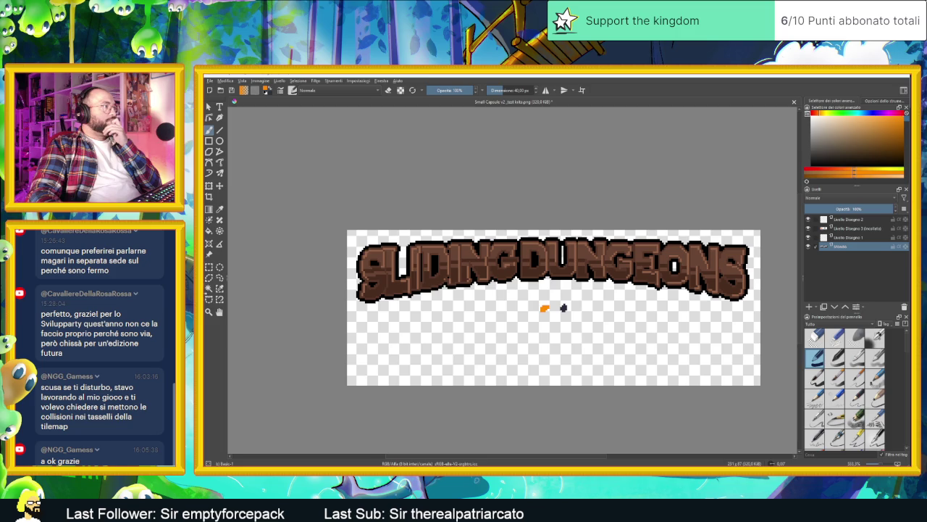
{"action": "left_click", "coordinate": [208, 289]}
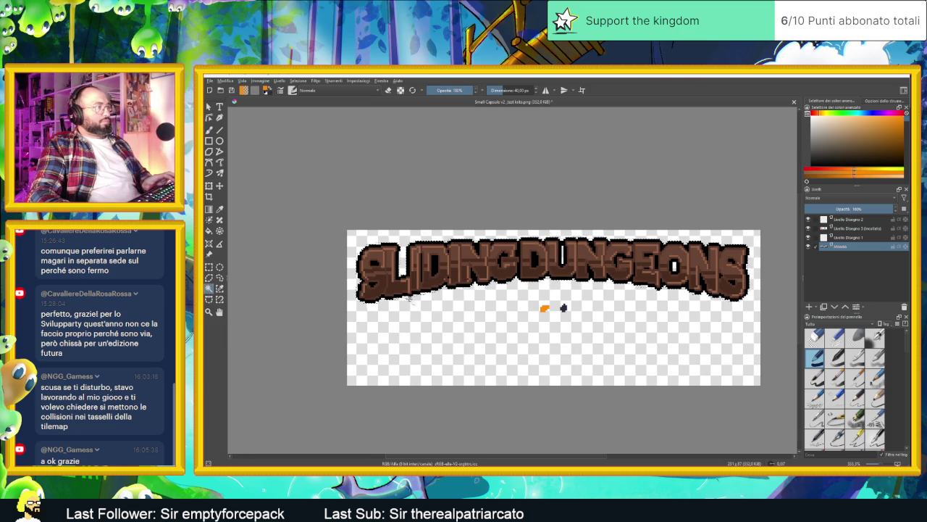
{"action": "scroll", "coordinate": [402, 297], "scroll_direction": "up", "scroll_amount": 3}
{"action": "scroll", "coordinate": [402, 297], "scroll_direction": "down", "scroll_amount": 2}
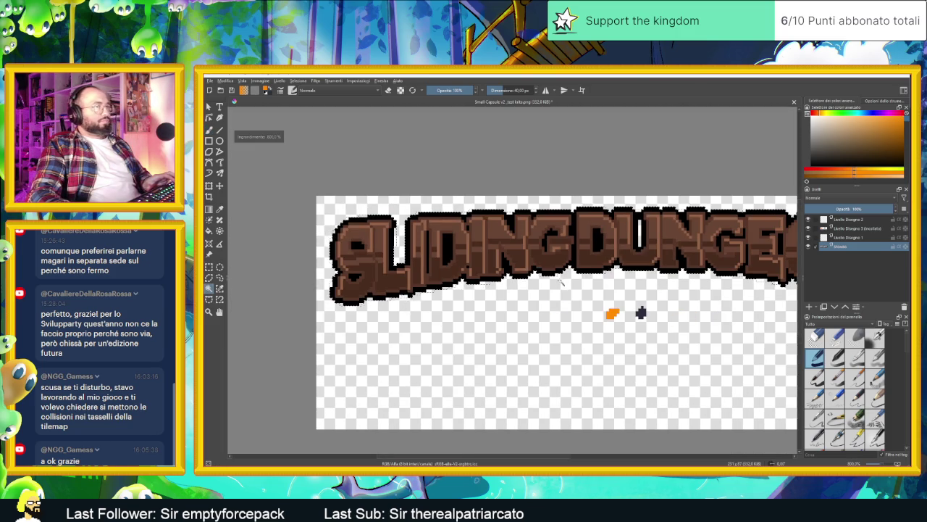
{"action": "scroll", "coordinate": [434, 304], "scroll_direction": "down", "scroll_amount": 2}
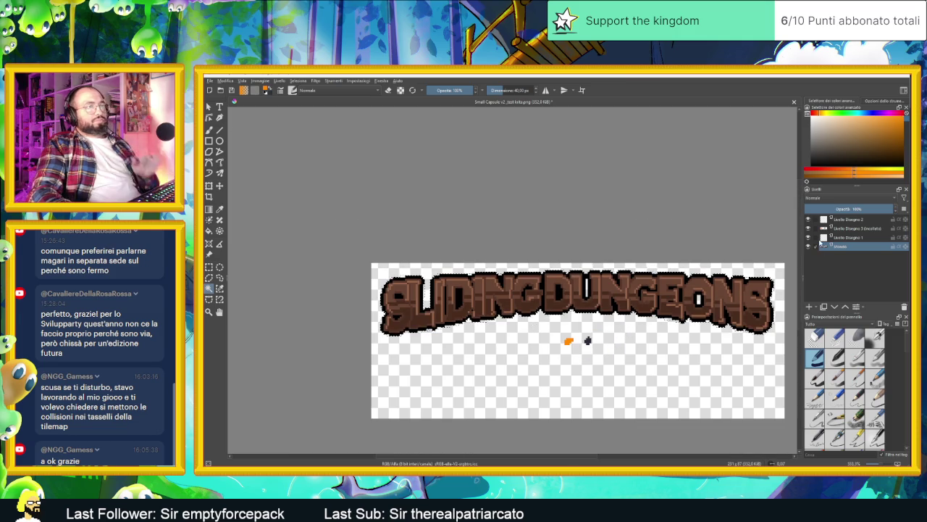
Drag Livello Disegno 1 above the pasted Livello Disegno 3 layer and return to the freehand brush.
{"action": "left_click", "coordinate": [838, 237]}
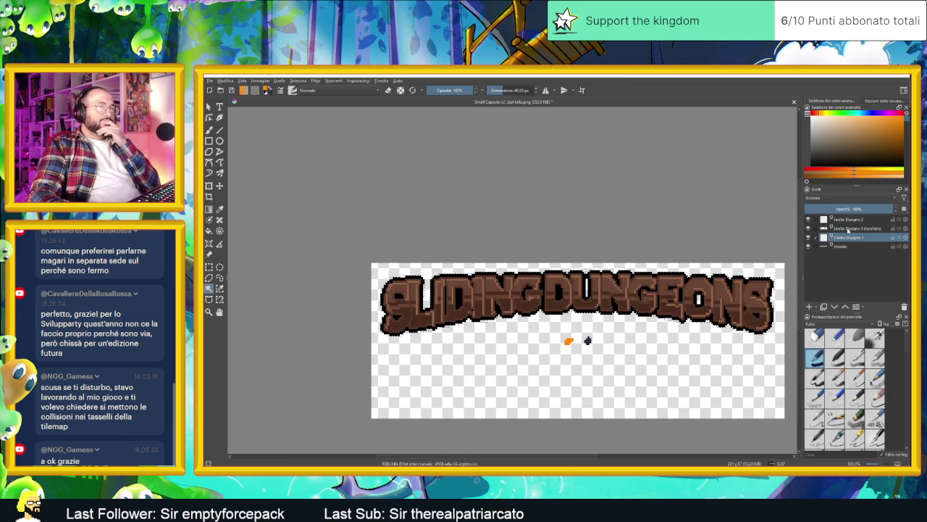
{"action": "left_click", "coordinate": [838, 228]}
{"action": "left_click", "coordinate": [860, 237], "text": "ctrl"}
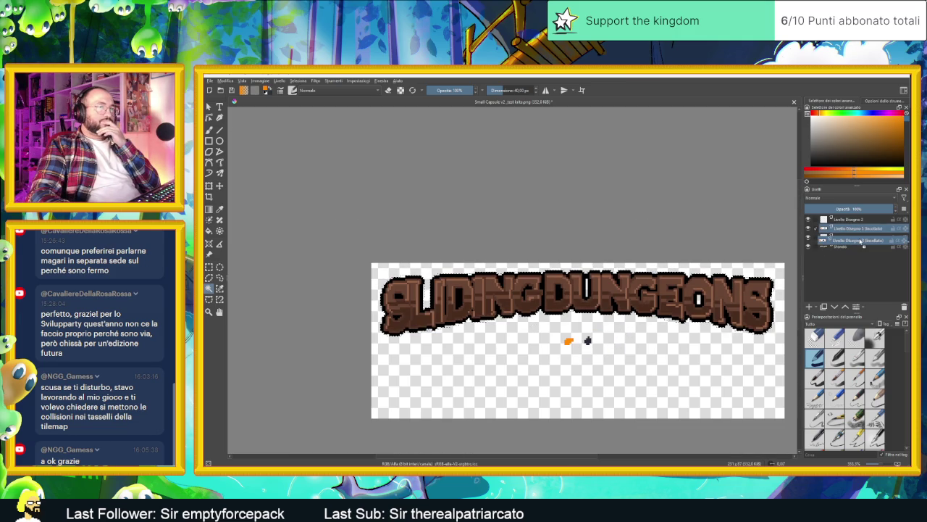
{"action": "left_click_drag", "start_coordinate": [860, 236], "coordinate": [840, 229]}
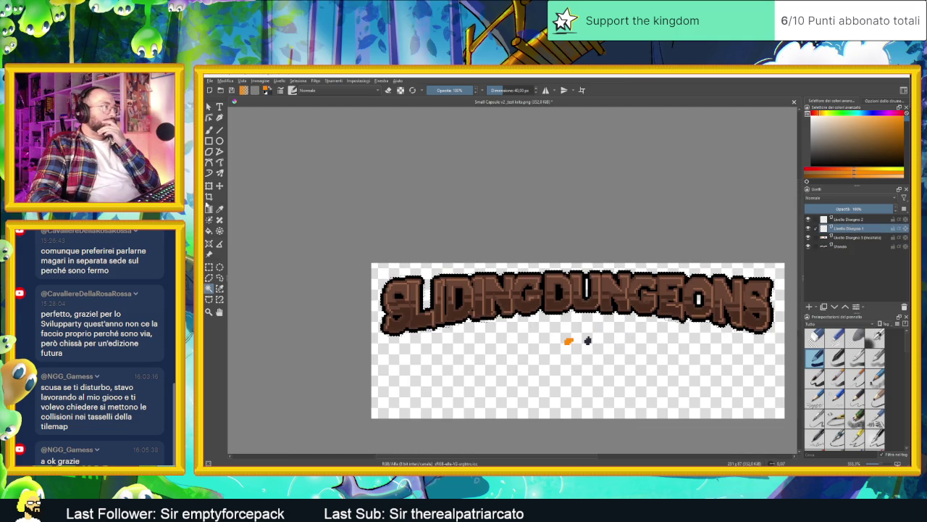
{"action": "key", "text": "b"}
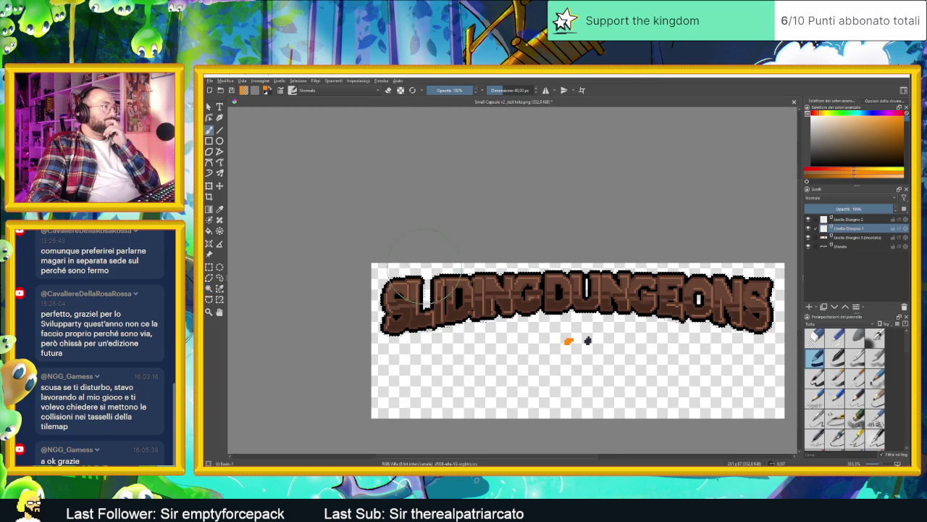
{"action": "left_click_drag", "start_coordinate": [423, 275], "coordinate": [373, 283]}
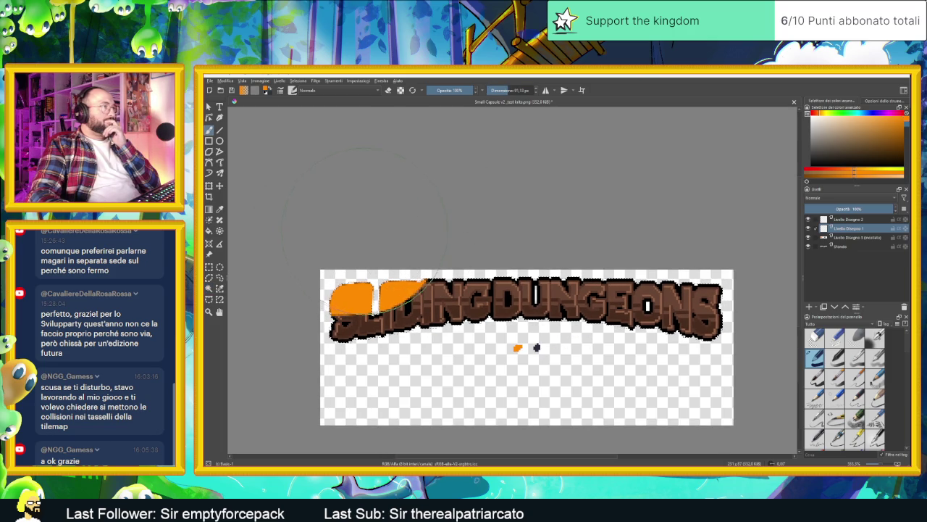
Load the soft airbrush preset, size it to about 130 px, and open the layer blend mode list.
{"action": "left_click", "coordinate": [292, 89]}
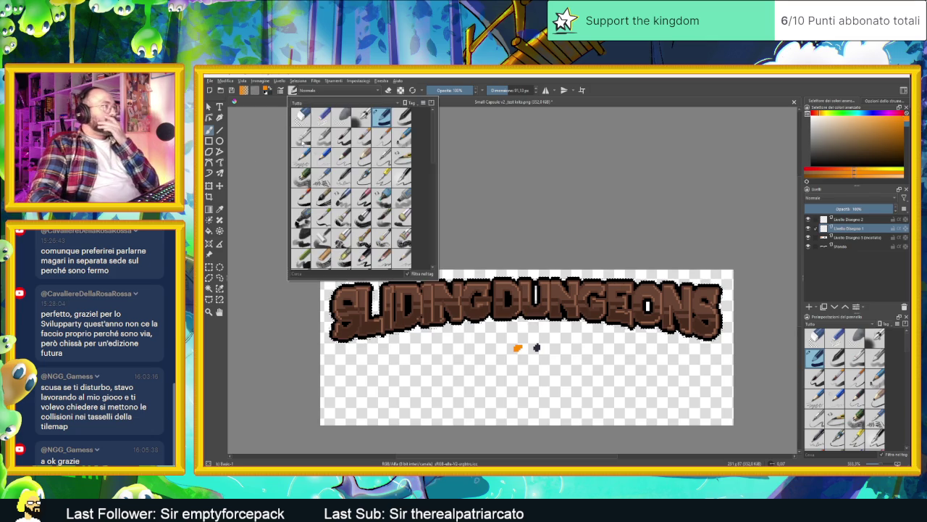
{"action": "left_click", "coordinate": [360, 118]}
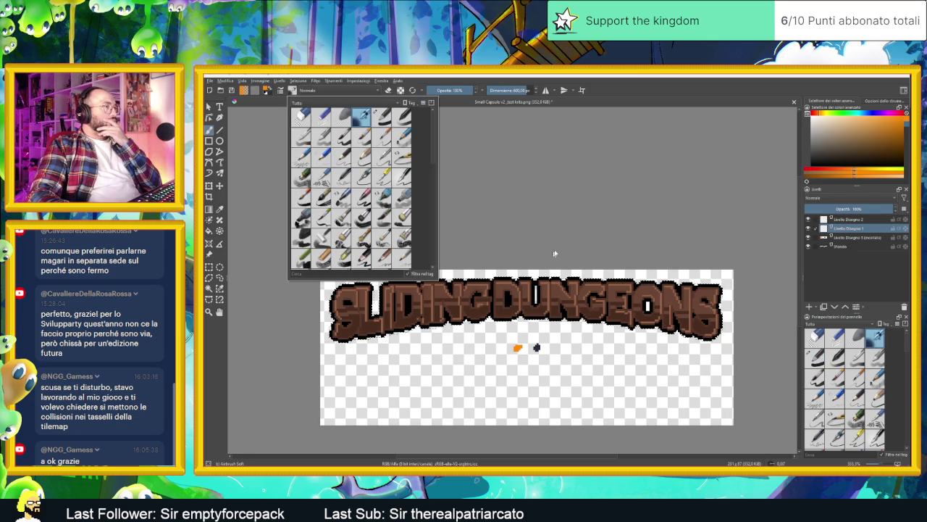
{"action": "left_click", "coordinate": [493, 160]}
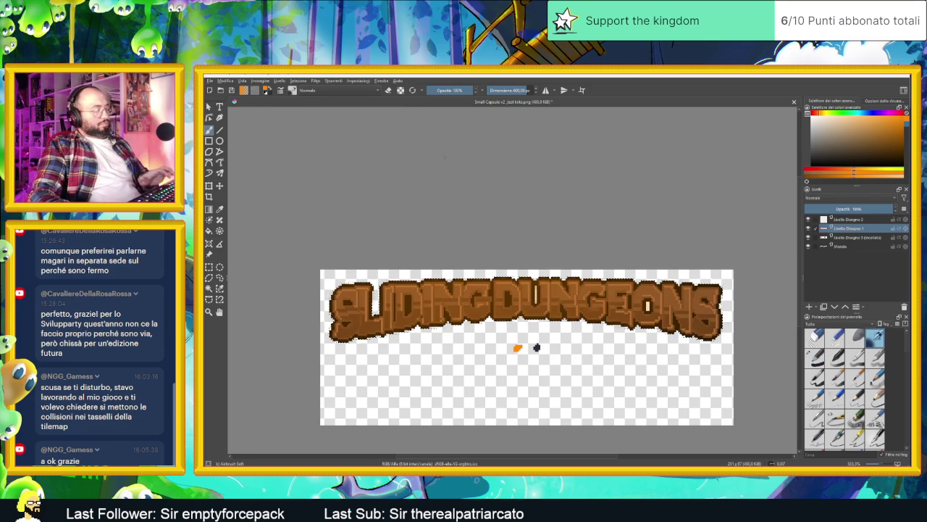
{"action": "left_click_drag", "start_coordinate": [446, 154], "coordinate": [413, 239]}
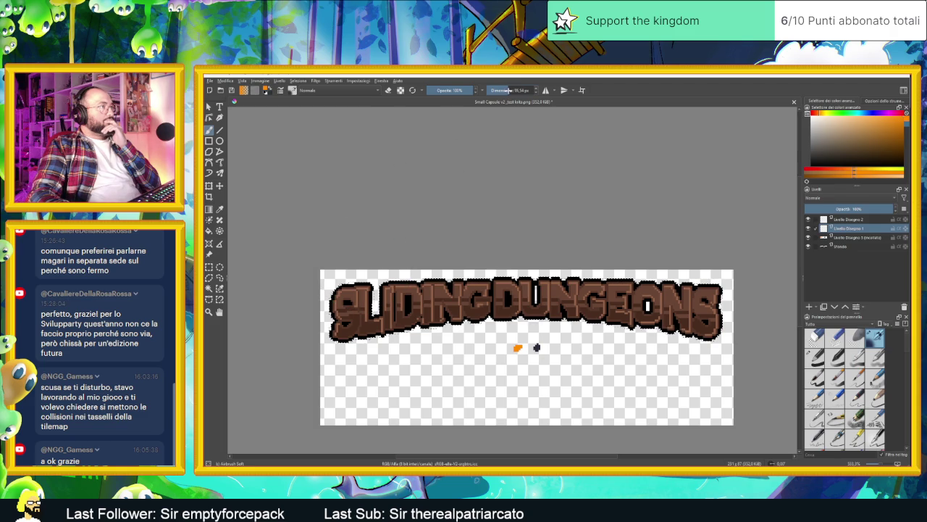
{"action": "left_click_drag", "start_coordinate": [509, 90], "coordinate": [519, 90]}
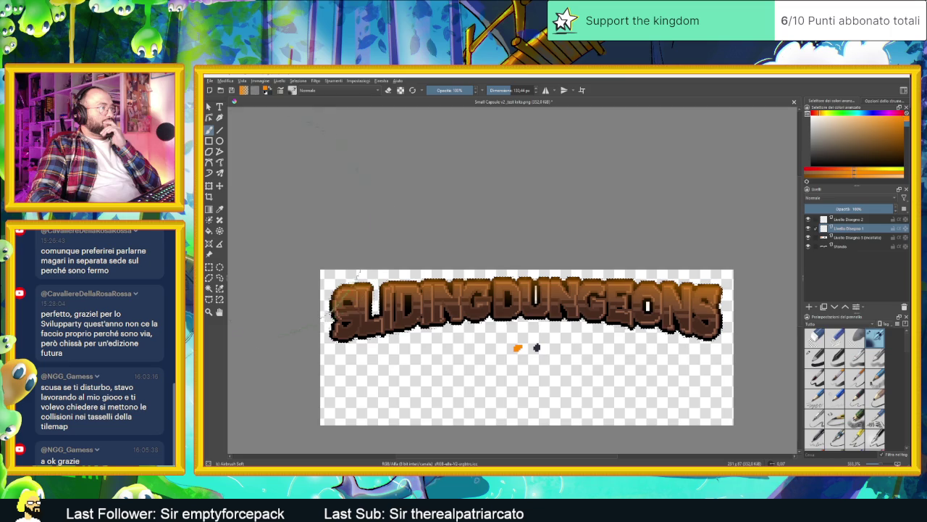
{"action": "scroll", "coordinate": [573, 282], "scroll_direction": "down", "scroll_amount": 1}
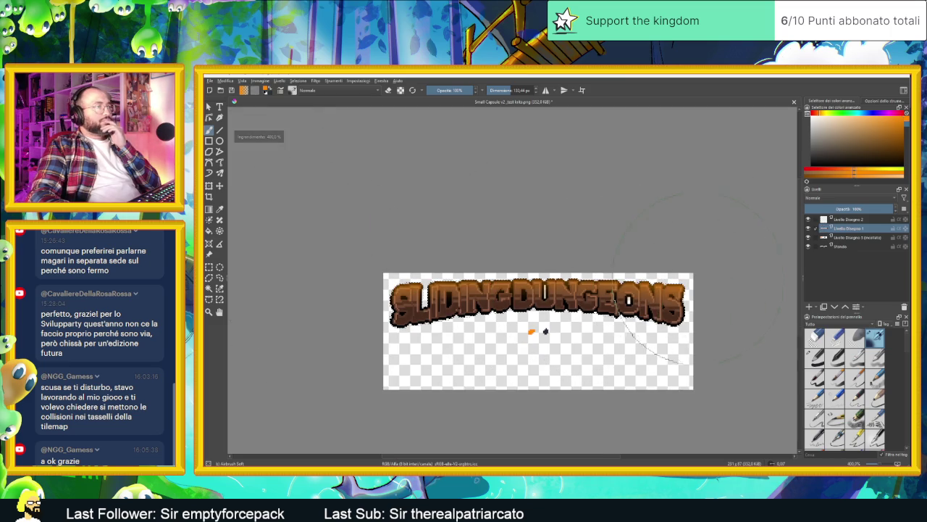
{"action": "scroll", "coordinate": [724, 311], "scroll_direction": "up", "scroll_amount": 1}
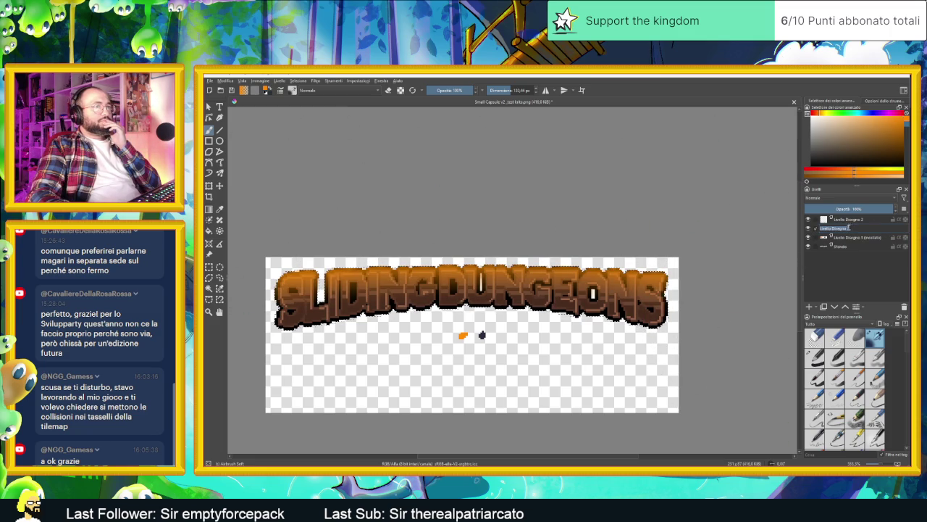
{"action": "left_click", "coordinate": [896, 198]}
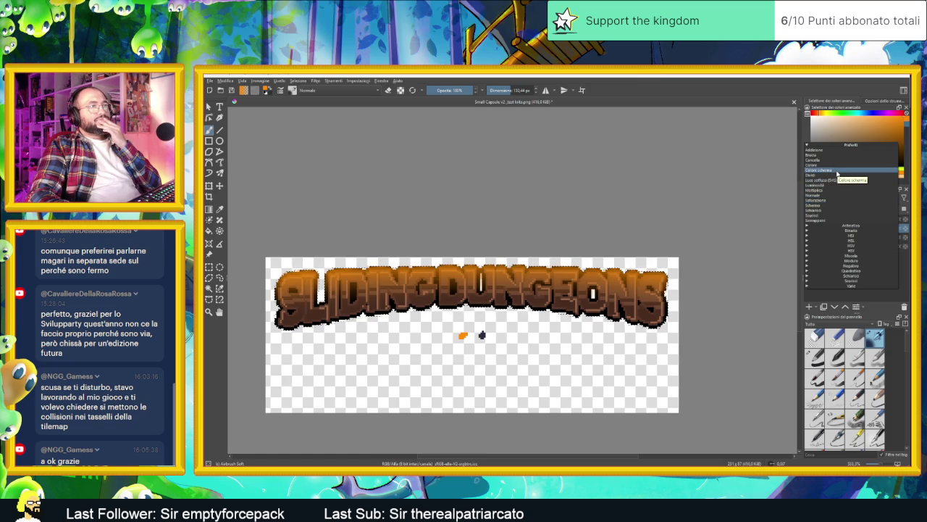
Set Sovrapponi, then sample the black dot and airbrush the letter bottoms darker on Livello Disegno 2.
{"action": "left_click", "coordinate": [838, 221]}
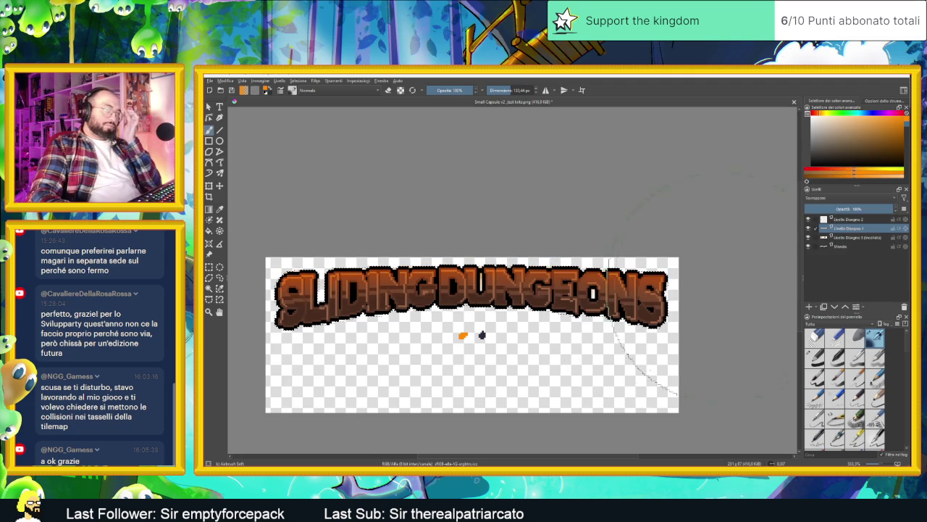
{"action": "left_click", "coordinate": [854, 220]}
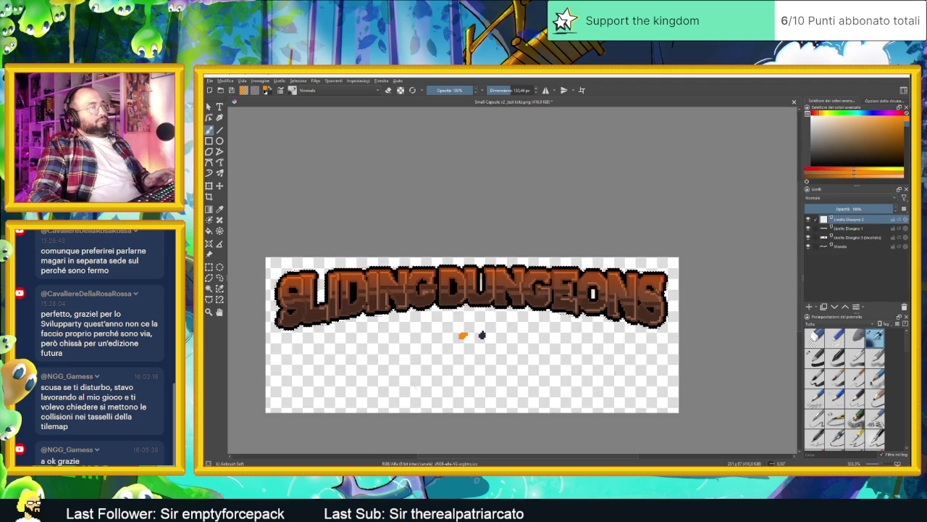
{"action": "left_click", "coordinate": [483, 334], "text": "ctrl"}
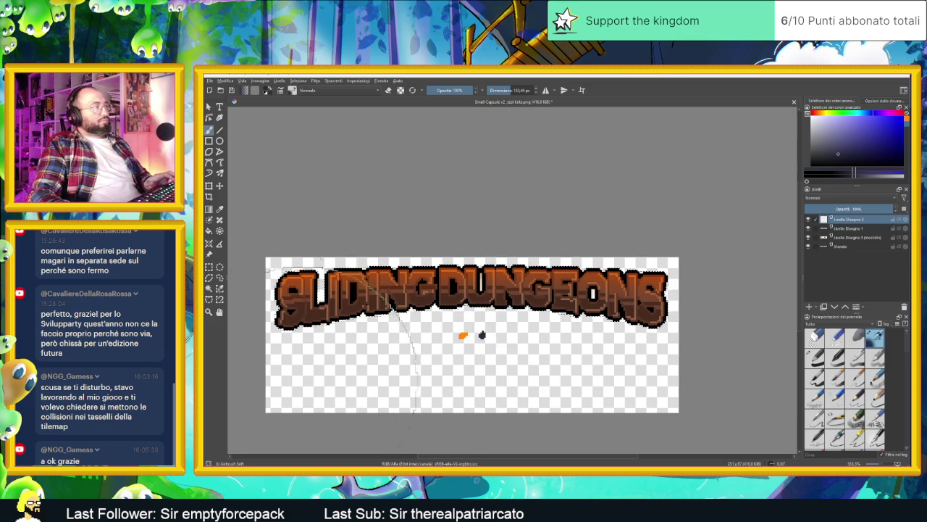
{"action": "mouse_move", "coordinate": [435, 354]}
{"action": "left_mouse_down"}
{"action": "mouse_move", "coordinate": [427, 317]}
{"action": "mouse_move", "coordinate": [469, 282]}
{"action": "left_mouse_up"}
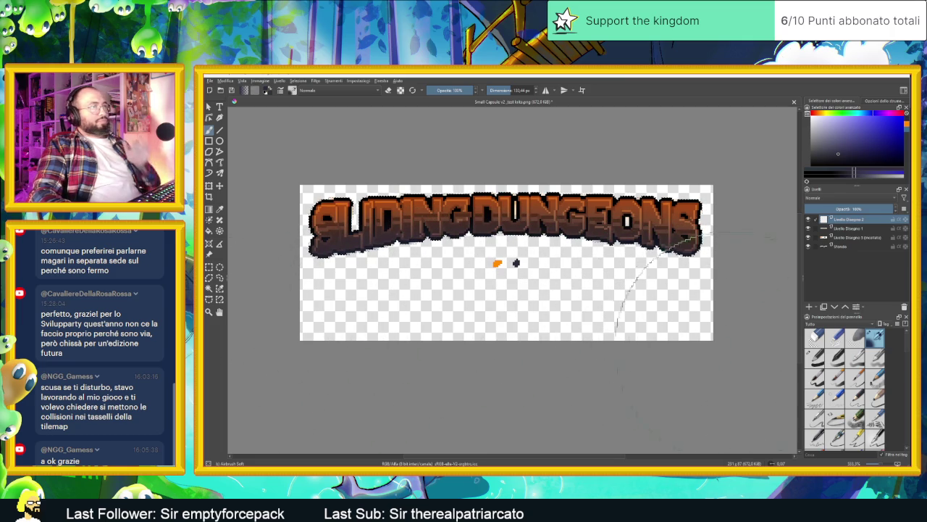
{"action": "scroll", "coordinate": [570, 341], "scroll_direction": "down", "scroll_amount": 1}
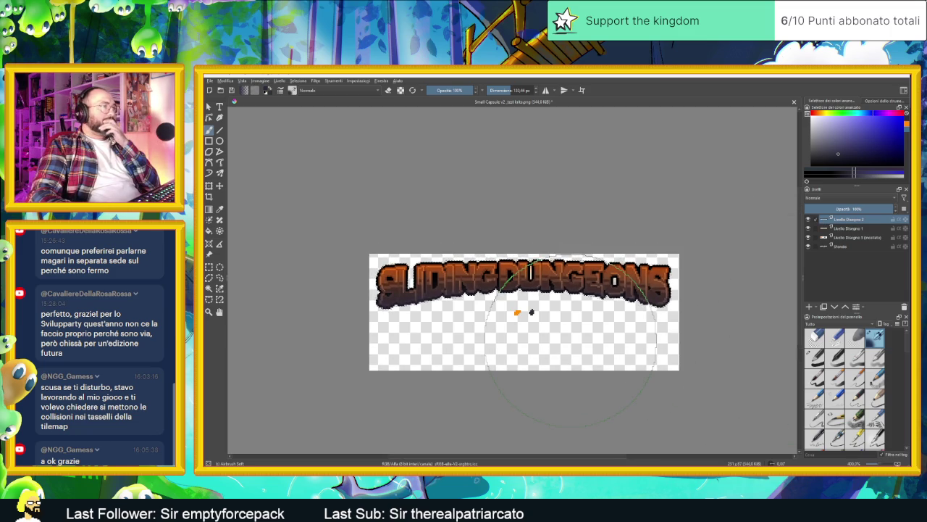
{"action": "scroll", "coordinate": [570, 341], "scroll_direction": "up", "scroll_amount": 1}
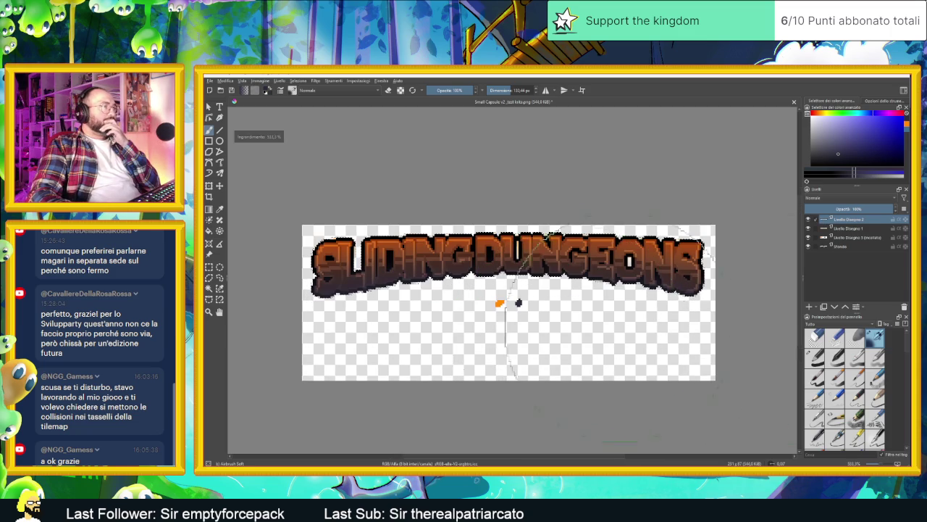
Try Saturazione, Schermo, overlay and Moltiplica blend modes on Livello Disegno 2.
{"action": "left_click", "coordinate": [852, 198]}
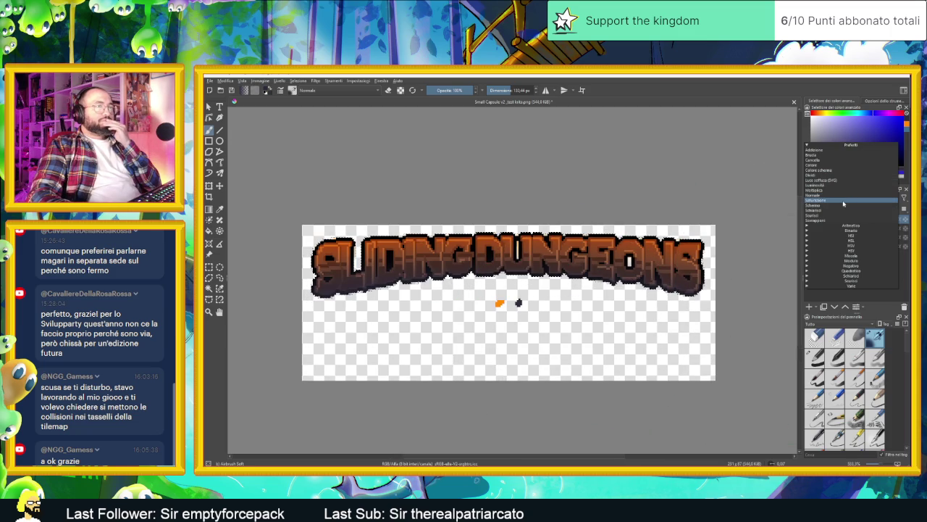
{"action": "left_click", "coordinate": [842, 200]}
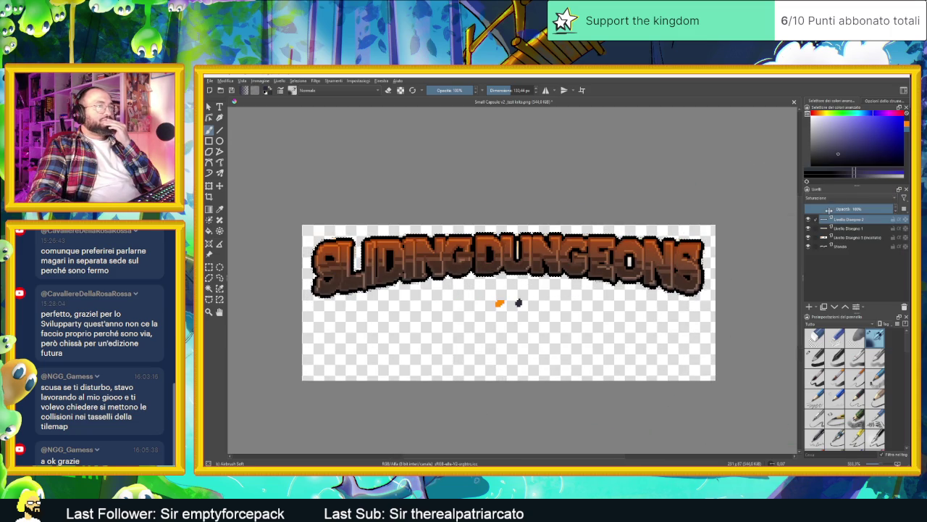
{"action": "left_click", "coordinate": [848, 200]}
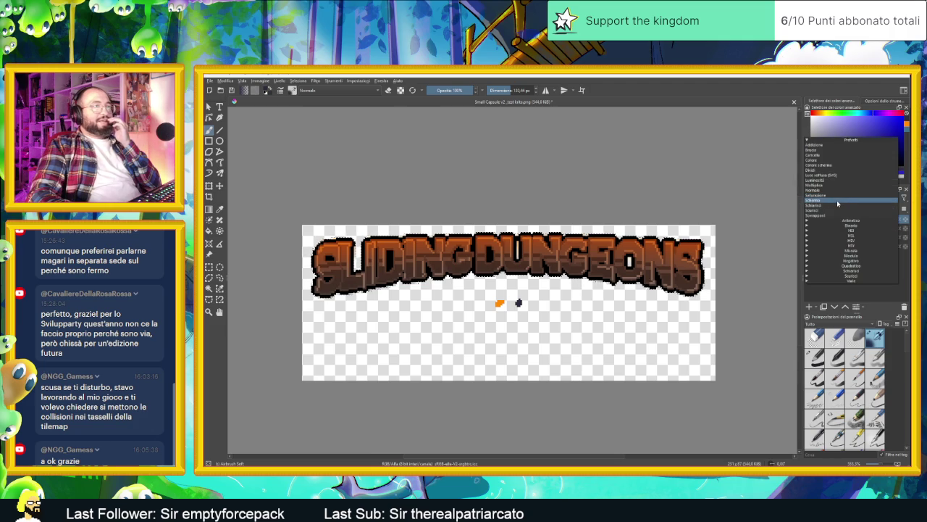
{"action": "left_click", "coordinate": [837, 202]}
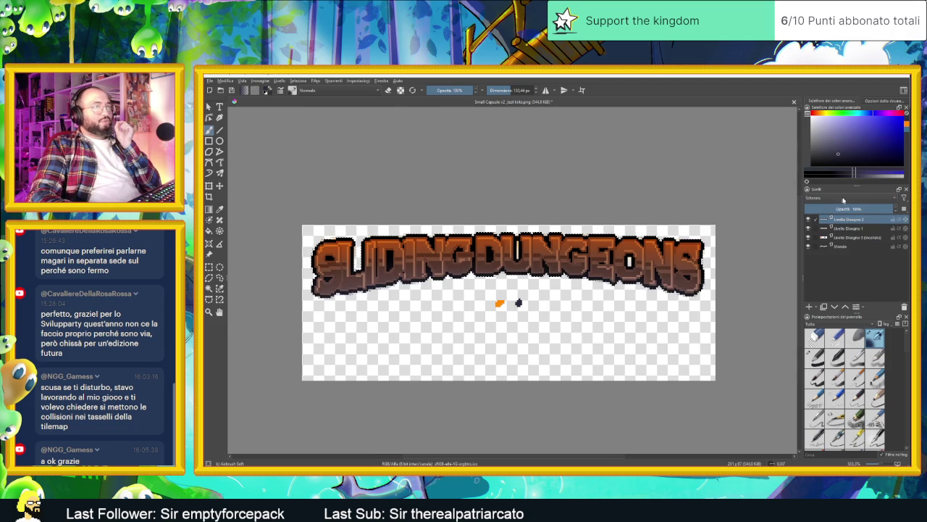
{"action": "left_click", "coordinate": [843, 199]}
{"action": "left_click", "coordinate": [838, 207]}
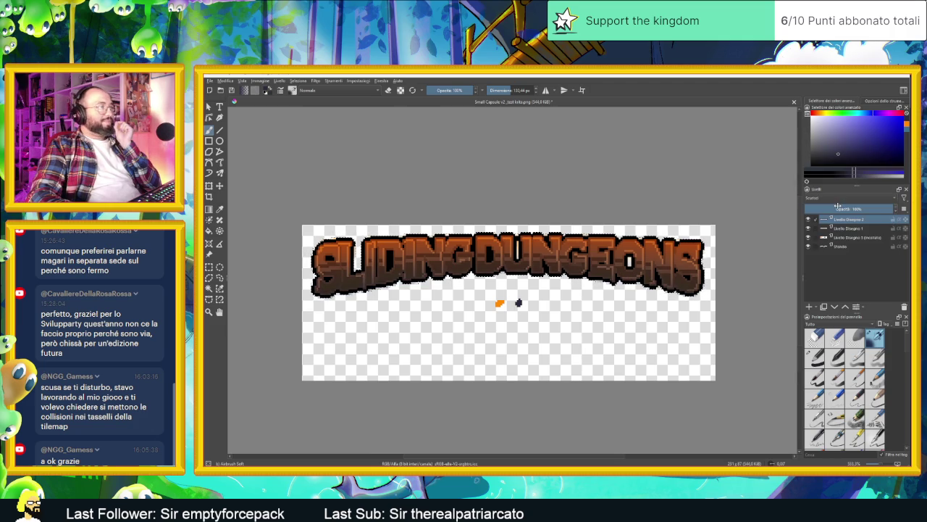
{"action": "left_click", "coordinate": [843, 198]}
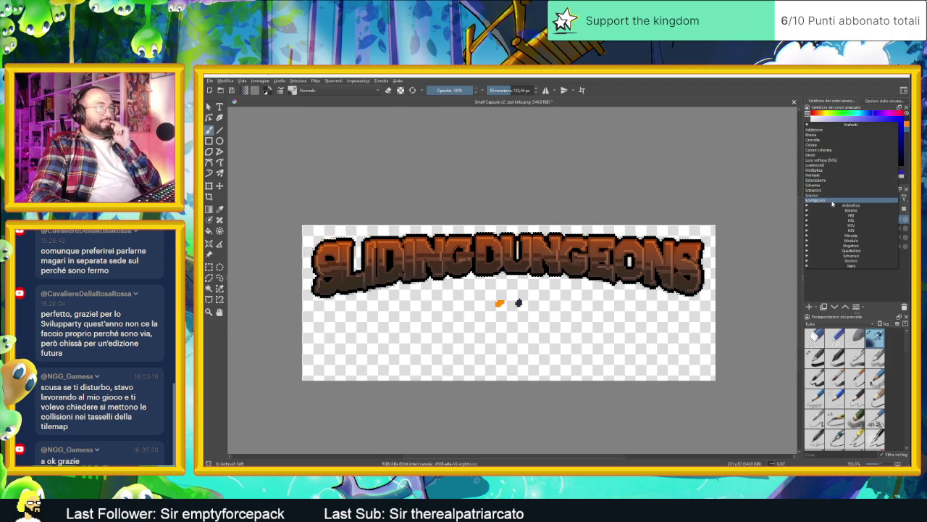
{"action": "left_click", "coordinate": [831, 202]}
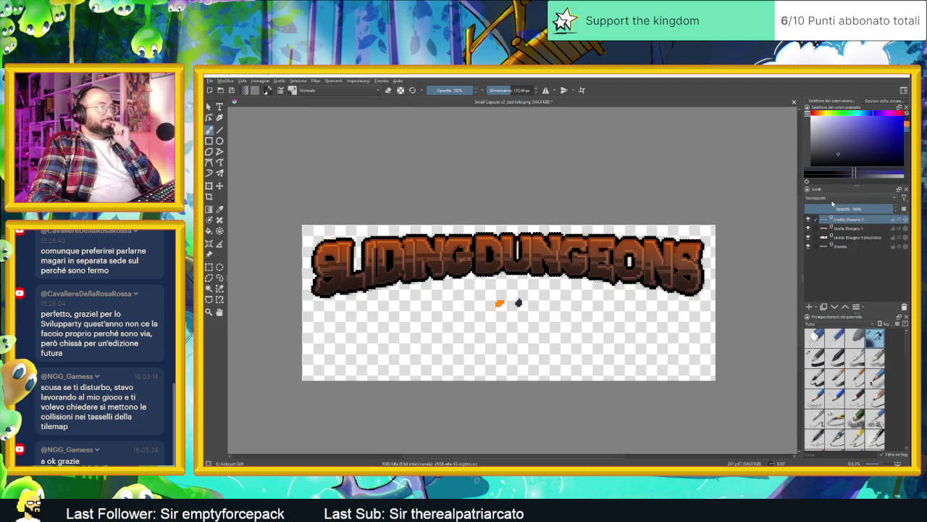
{"action": "left_click", "coordinate": [852, 196]}
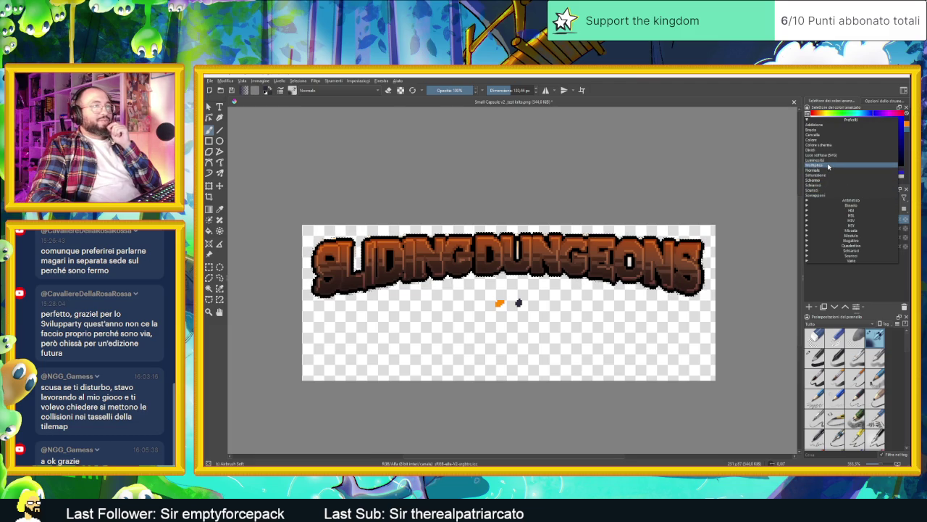
{"action": "left_click", "coordinate": [828, 165]}
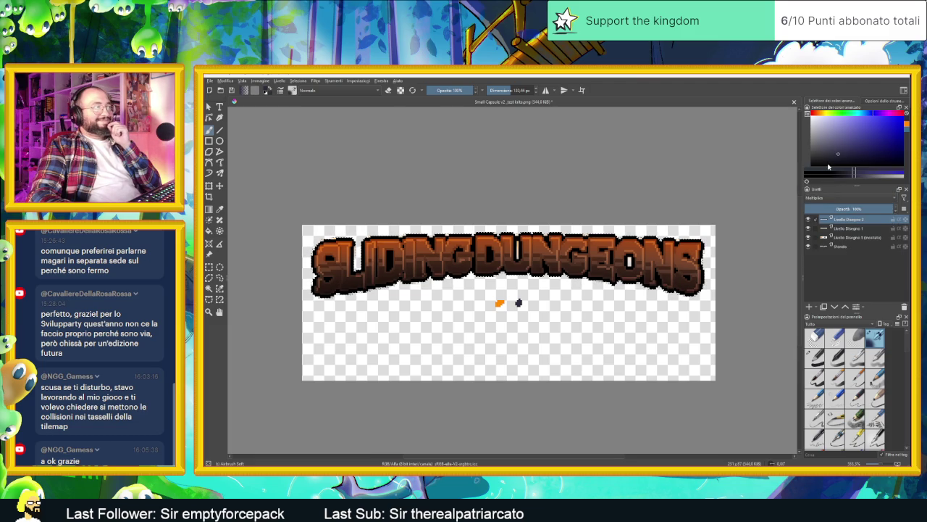
Try Luminosità, Dividi and Colore scherma with opacity back at 100%, settling on Colore.
{"action": "left_click", "coordinate": [857, 208]}
{"action": "left_click", "coordinate": [851, 198]}
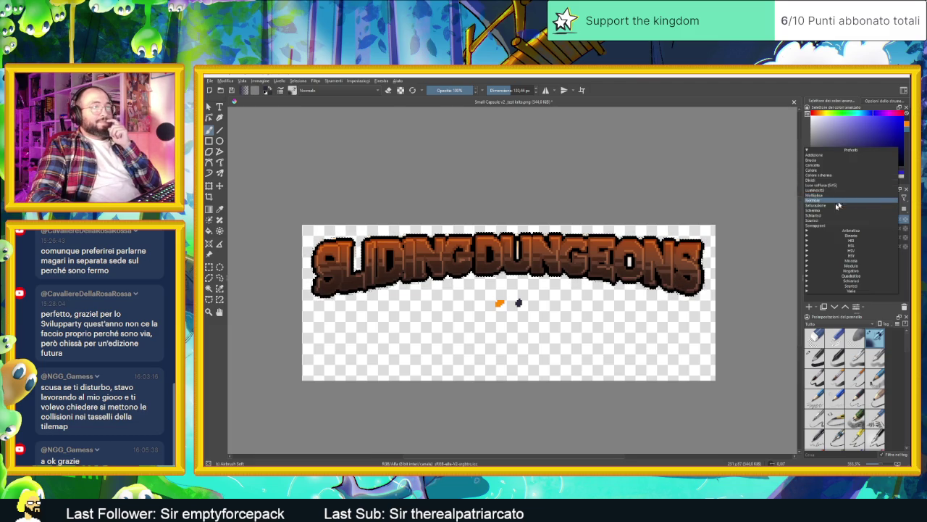
{"action": "left_click", "coordinate": [833, 192]}
{"action": "left_click_drag", "start_coordinate": [863, 209], "coordinate": [899, 209]}
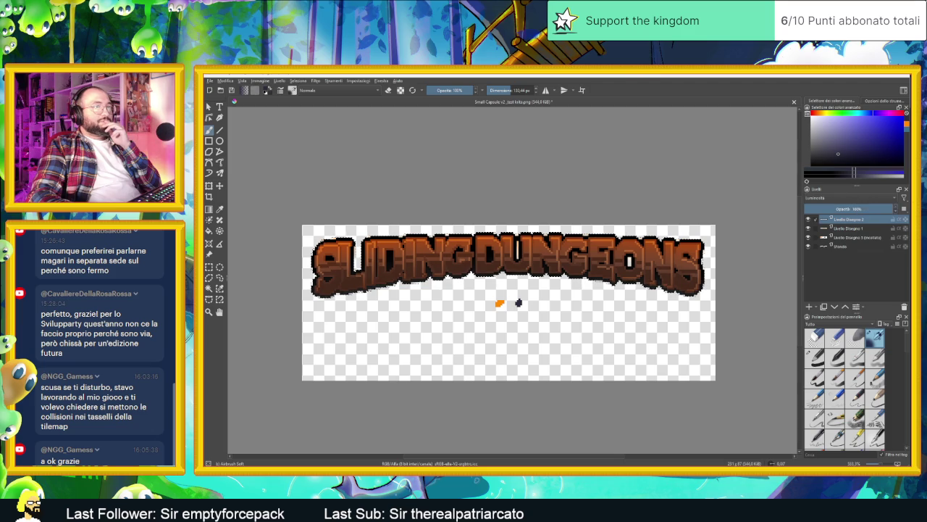
{"action": "left_click", "coordinate": [852, 200]}
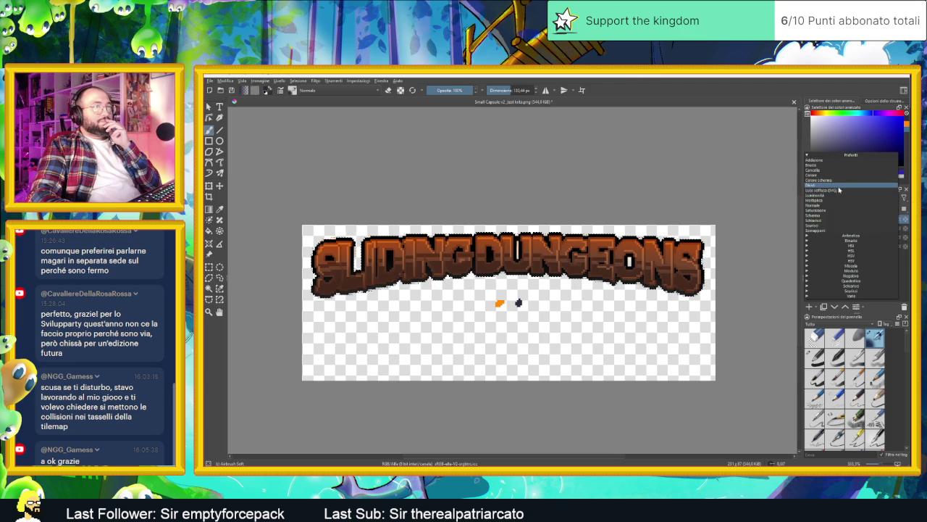
{"action": "left_click", "coordinate": [838, 187]}
{"action": "left_click", "coordinate": [847, 200]}
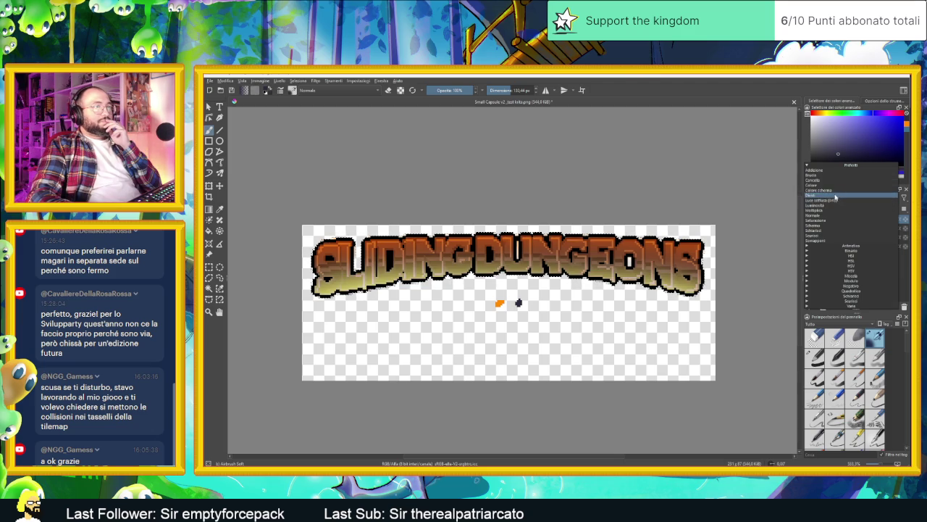
{"action": "left_click", "coordinate": [853, 195]}
{"action": "left_click", "coordinate": [862, 197]}
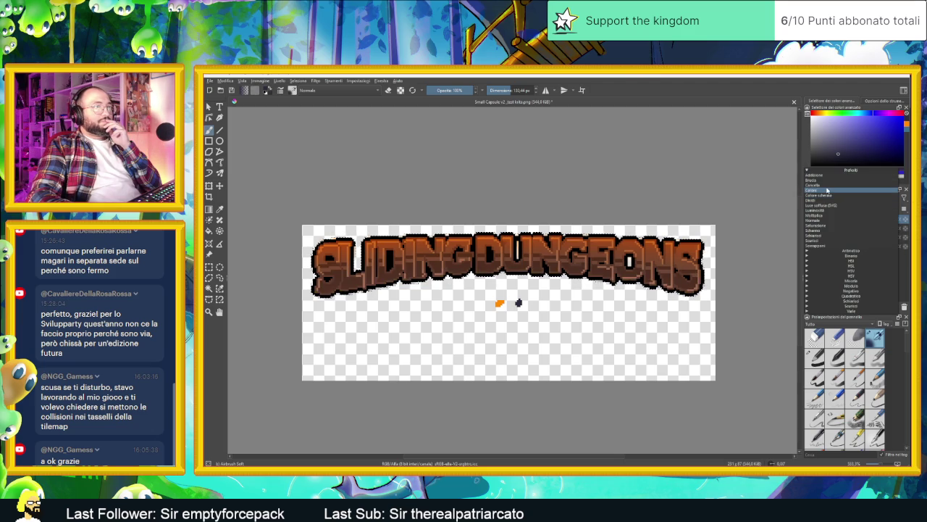
{"action": "left_click", "coordinate": [825, 189]}
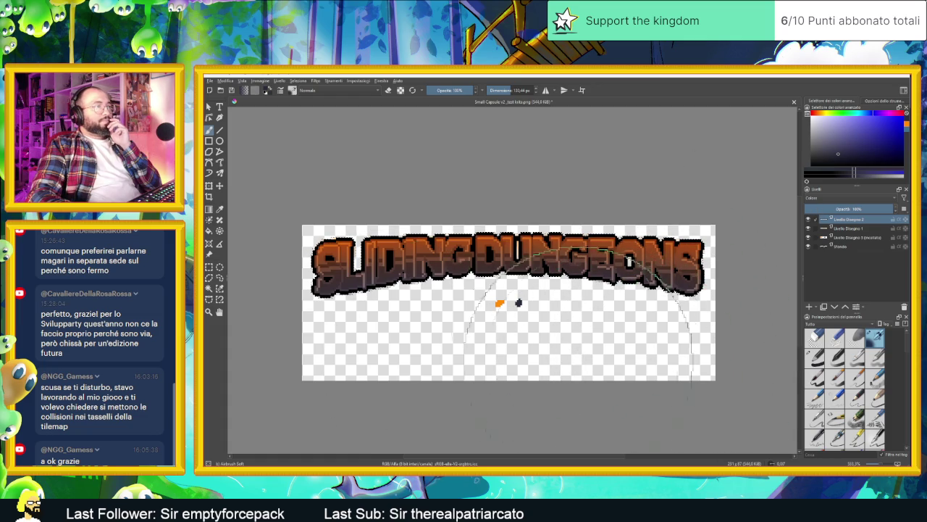
Zoom in and out to inspect the shaded SLIDING DUNGEONS title.
{"action": "scroll", "coordinate": [654, 341], "scroll_direction": "down", "scroll_amount": 5}
{"action": "scroll", "coordinate": [717, 319], "scroll_direction": "up", "scroll_amount": 2}
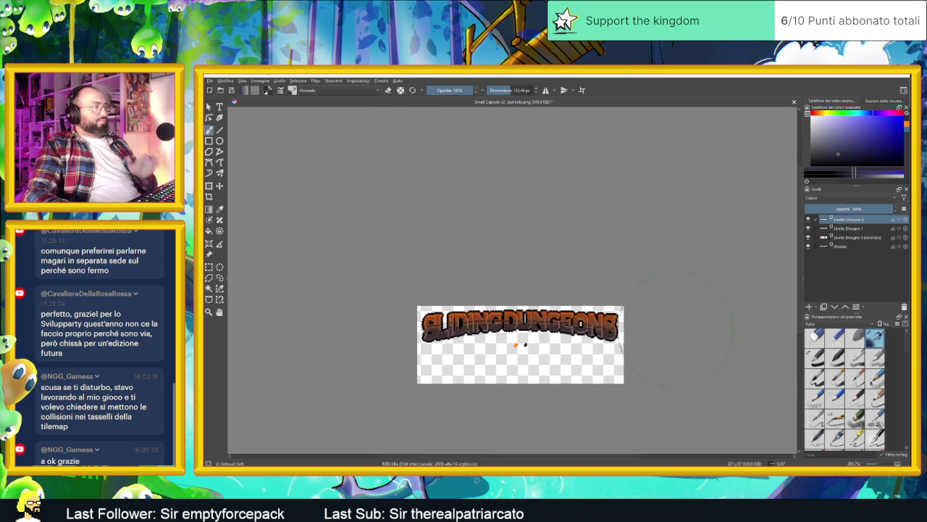
{"action": "scroll", "coordinate": [674, 331], "scroll_direction": "up", "scroll_amount": 1}
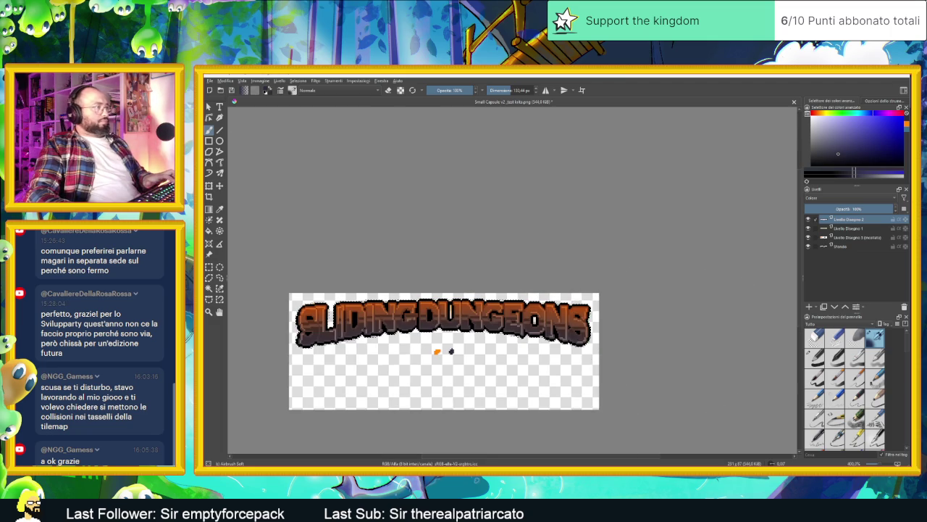
{"action": "scroll", "coordinate": [663, 337], "scroll_direction": "up", "scroll_amount": 1}
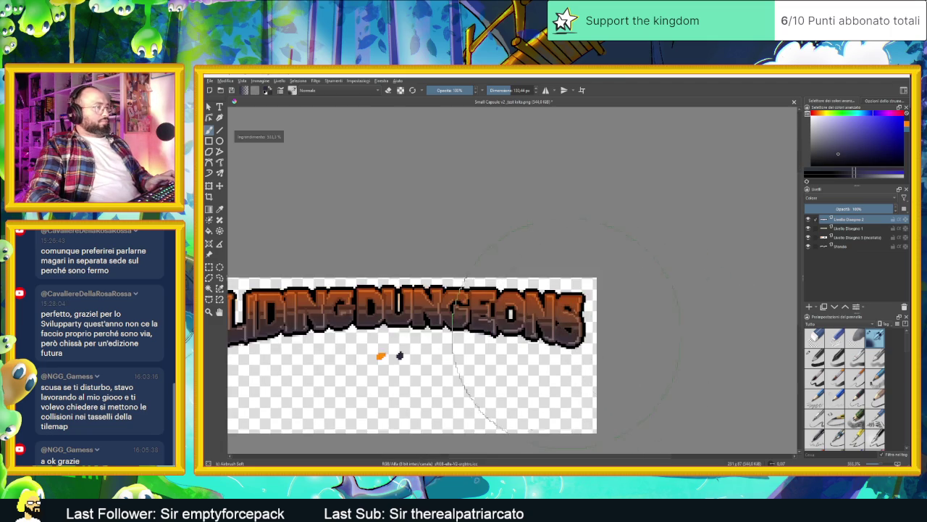
{"action": "scroll", "coordinate": [572, 304], "scroll_direction": "up", "scroll_amount": 1}
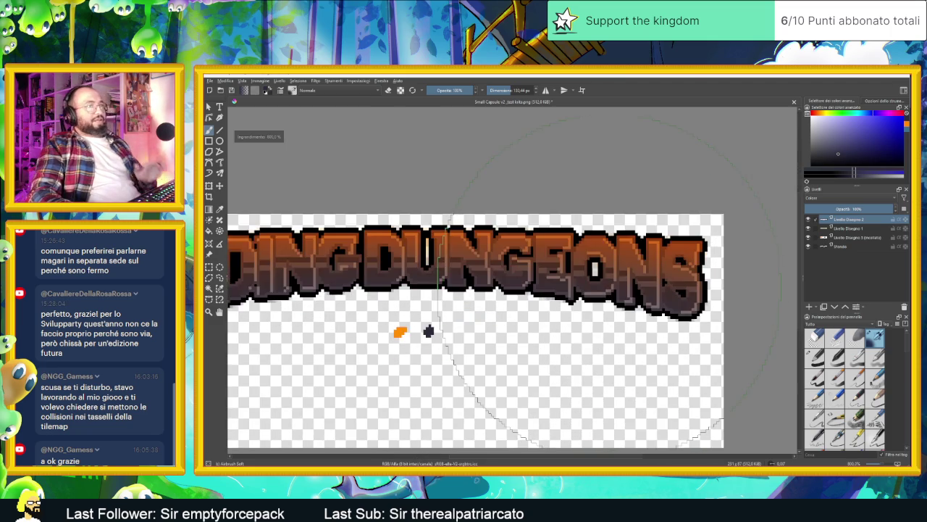
{"action": "scroll", "coordinate": [587, 293], "scroll_direction": "down", "scroll_amount": 1}
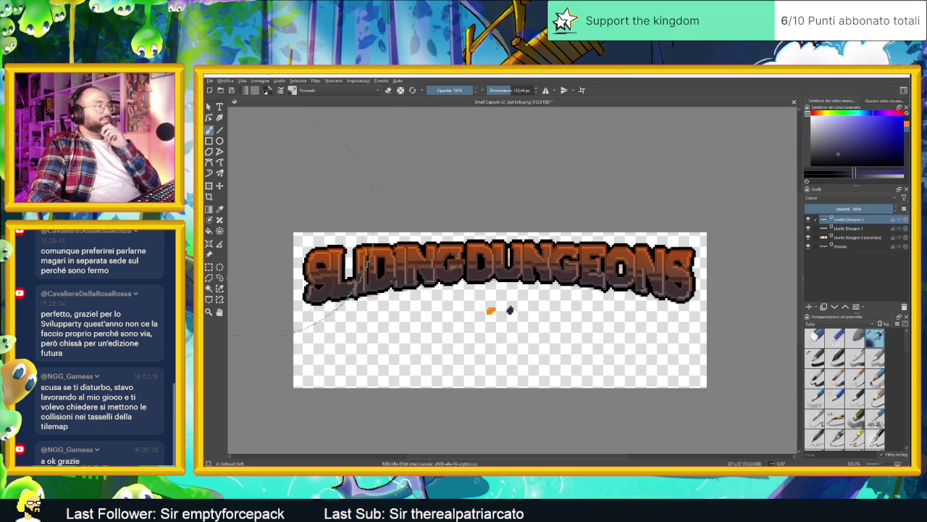
Export the title as a PNG via Esportazione avanzata, keeping the file name and default PNG options.
{"action": "left_click", "coordinate": [210, 81]}
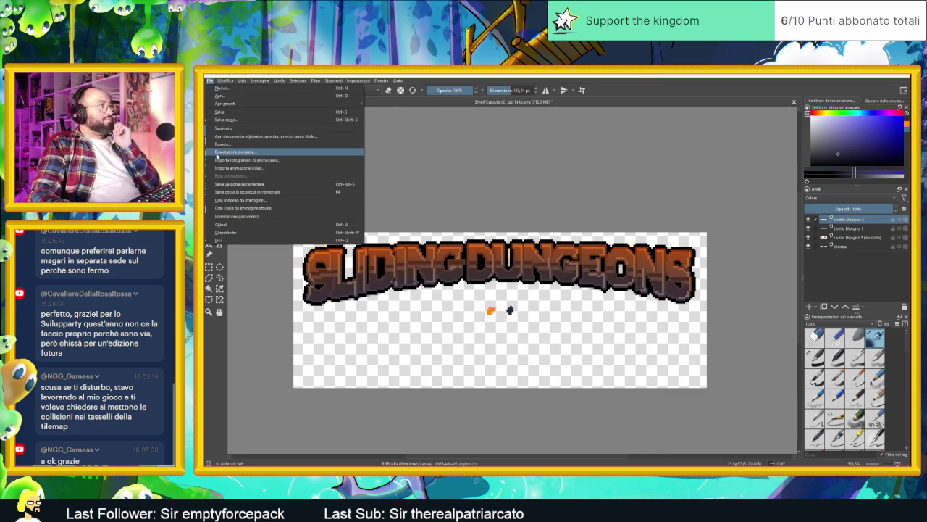
{"action": "left_click", "coordinate": [239, 145]}
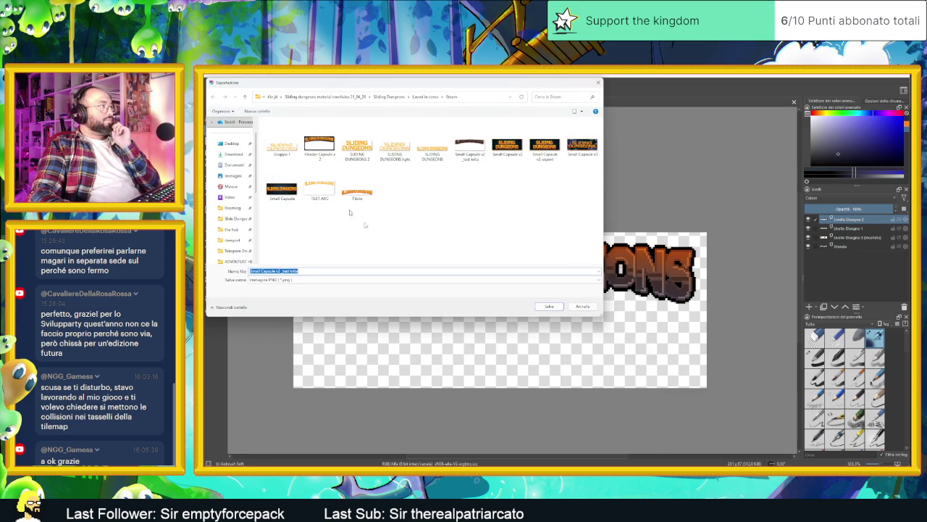
{"action": "left_click", "coordinate": [558, 309]}
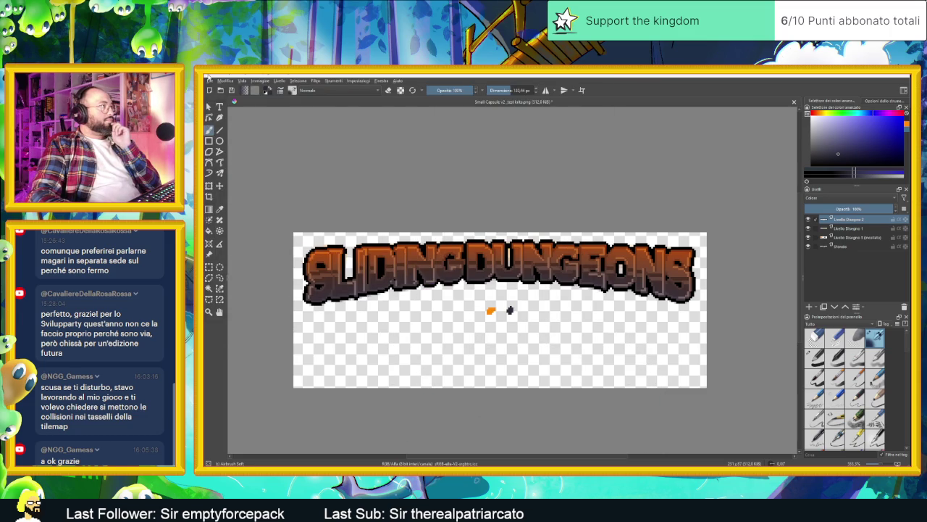
{"action": "left_click", "coordinate": [210, 80]}
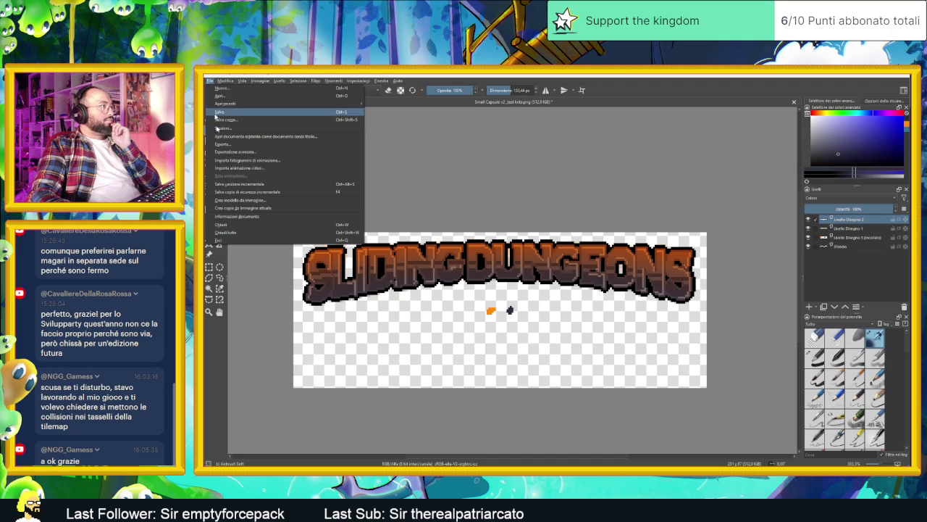
{"action": "left_click", "coordinate": [246, 154]}
{"action": "left_click", "coordinate": [302, 271]}
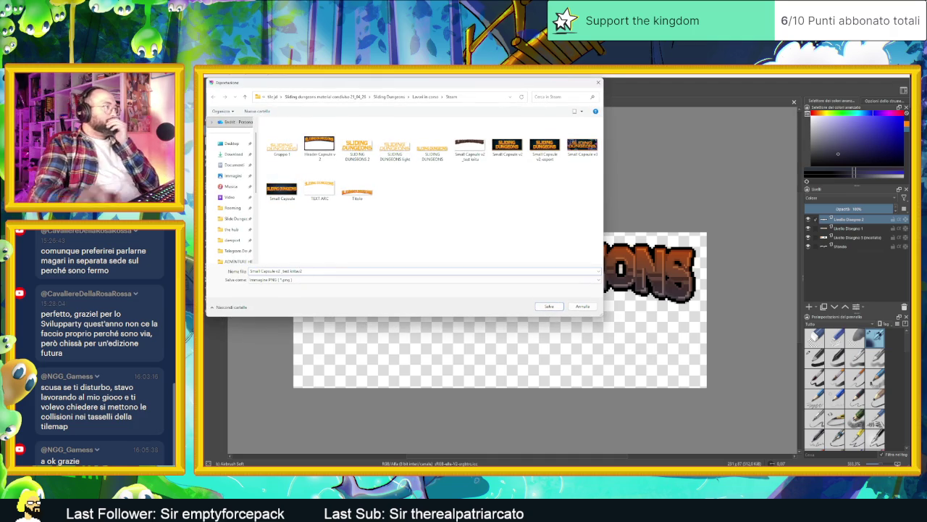
{"action": "left_click", "coordinate": [555, 306]}
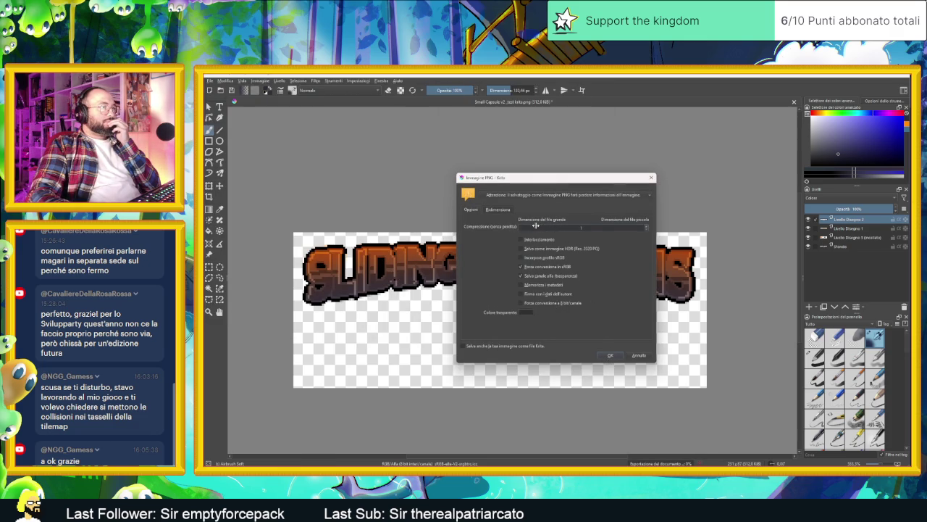
{"action": "left_click", "coordinate": [611, 356]}
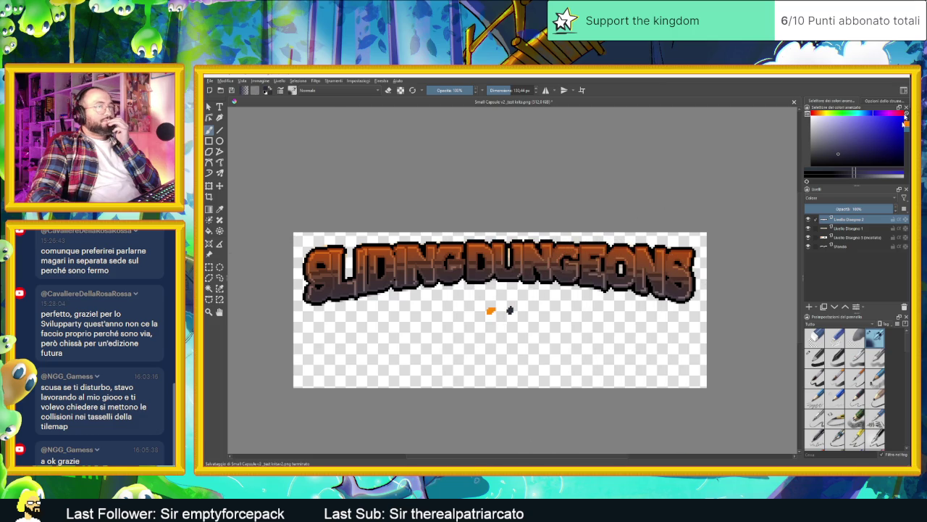
Minimize Krita and open the exported PNG from its folder in Aseprite.
{"action": "left_click", "coordinate": [877, 79]}
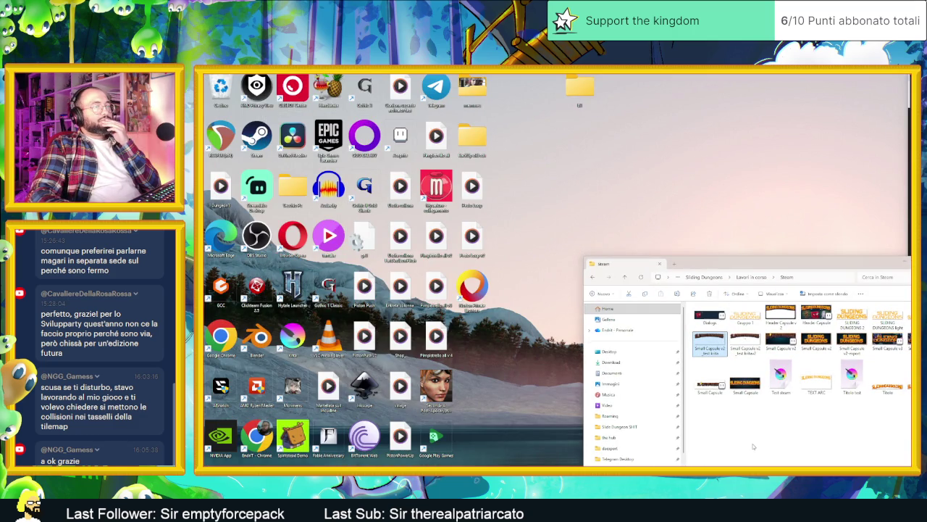
{"action": "left_click", "coordinate": [745, 342]}
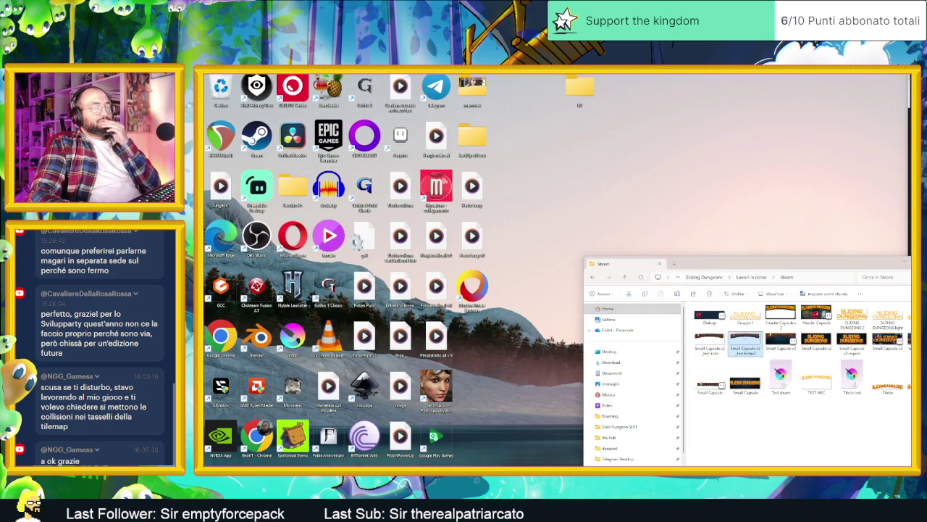
{"action": "double_click", "coordinate": [746, 342]}
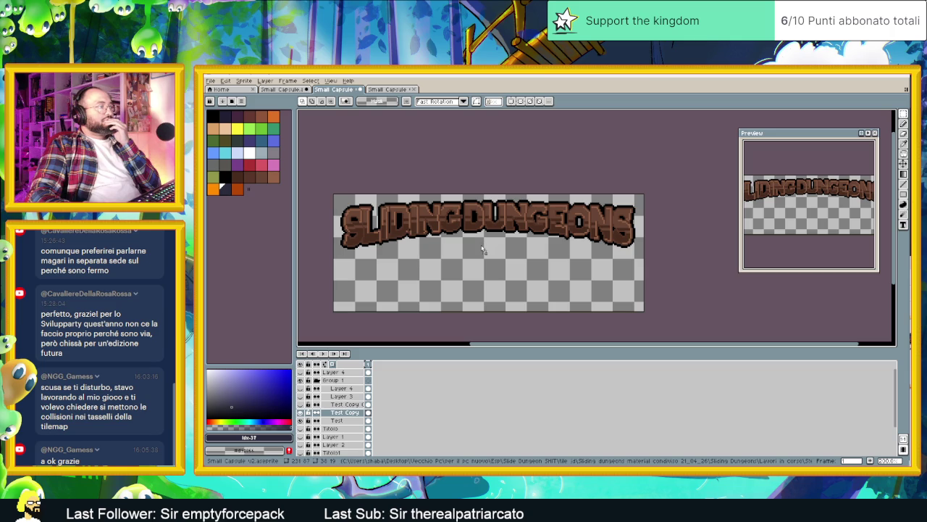
Open the PNG as a sprite, select all of it, and try a paste into the banner sprite.
{"action": "key", "text": "Return"}
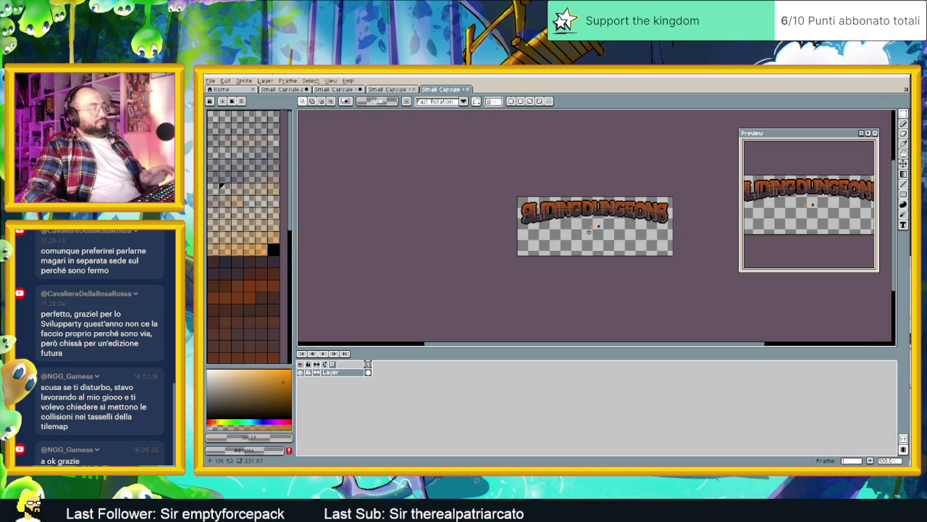
{"action": "key", "text": "ctrl+a"}
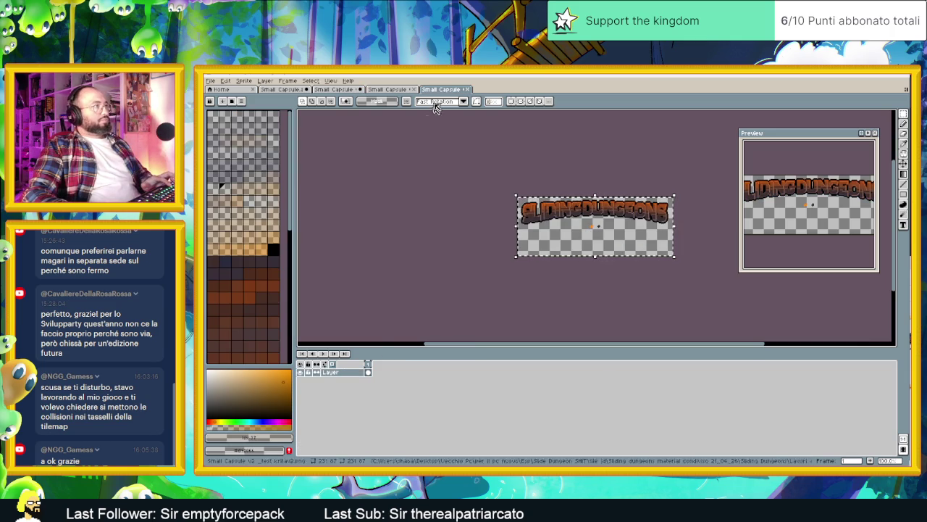
{"action": "left_click", "coordinate": [360, 89]}
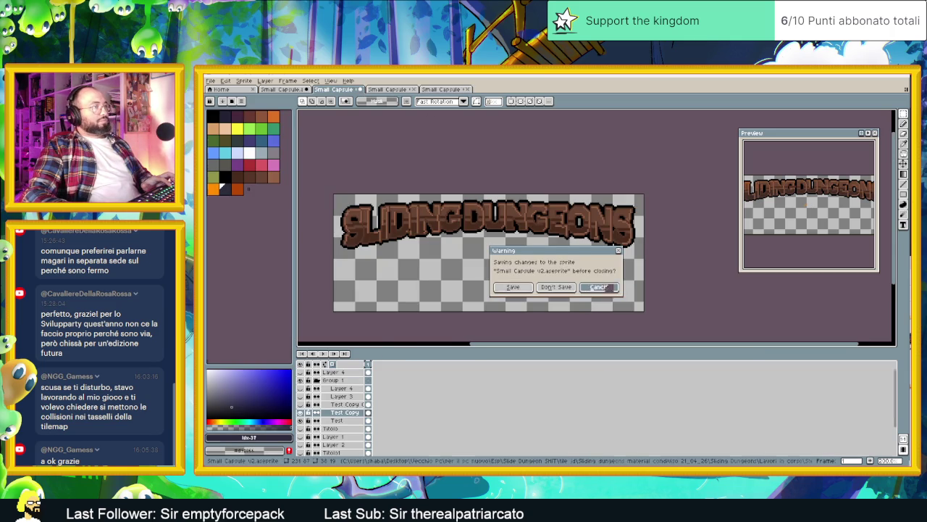
{"action": "left_click", "coordinate": [598, 287]}
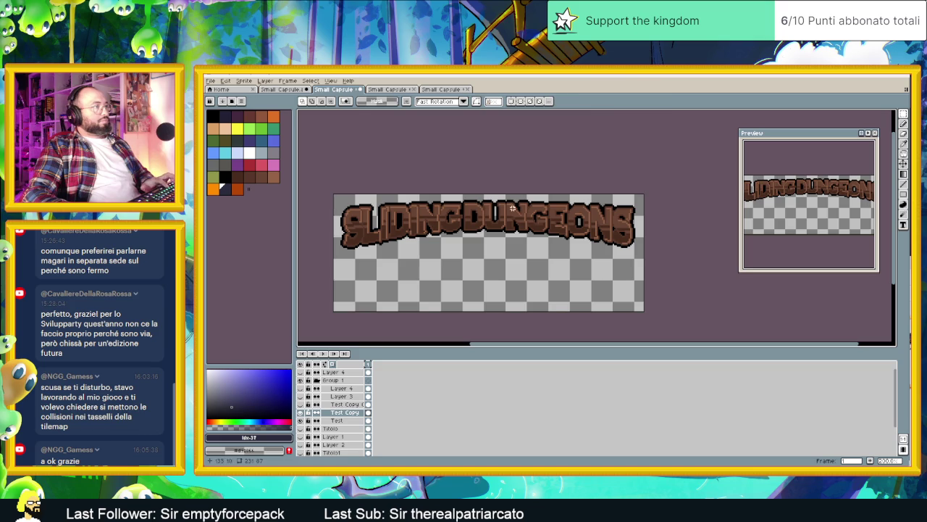
{"action": "key", "text": "ctrl+v"}
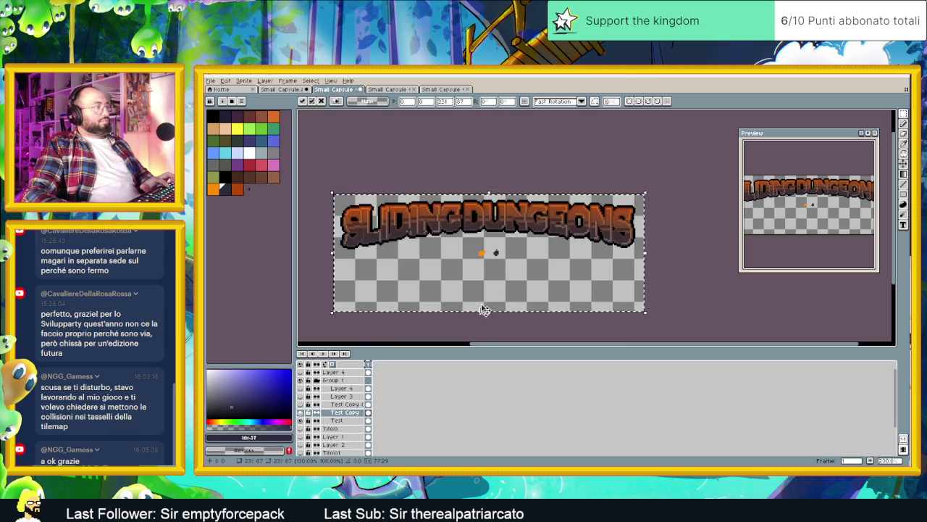
{"action": "key", "text": "Escape"}
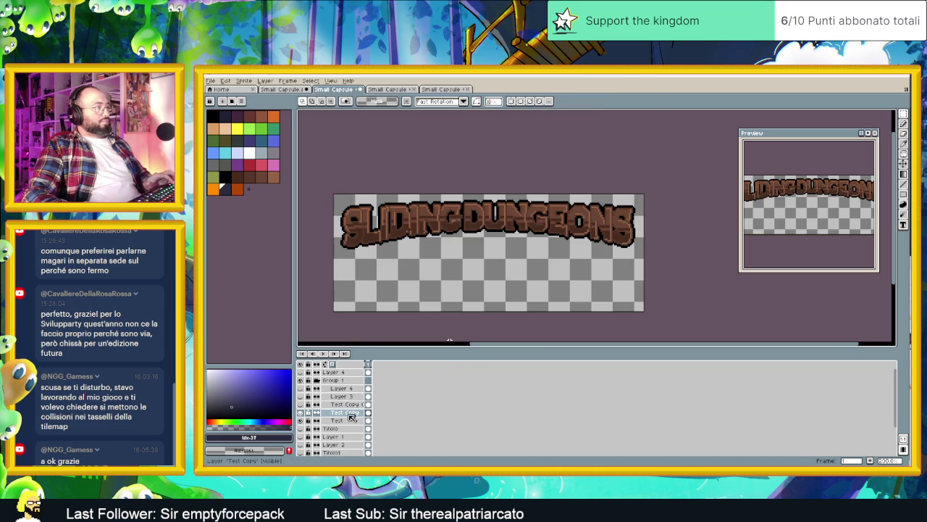
Paste the title onto a new empty layer of the banner and remove the stray dots.
{"action": "right_click", "coordinate": [349, 416]}
{"action": "left_click", "coordinate": [391, 417]}
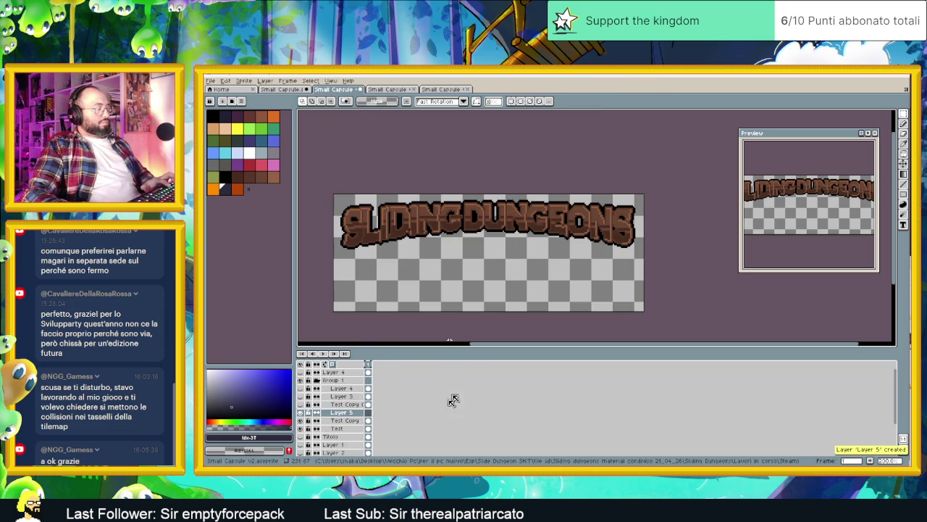
{"action": "key", "text": "ctrl+v"}
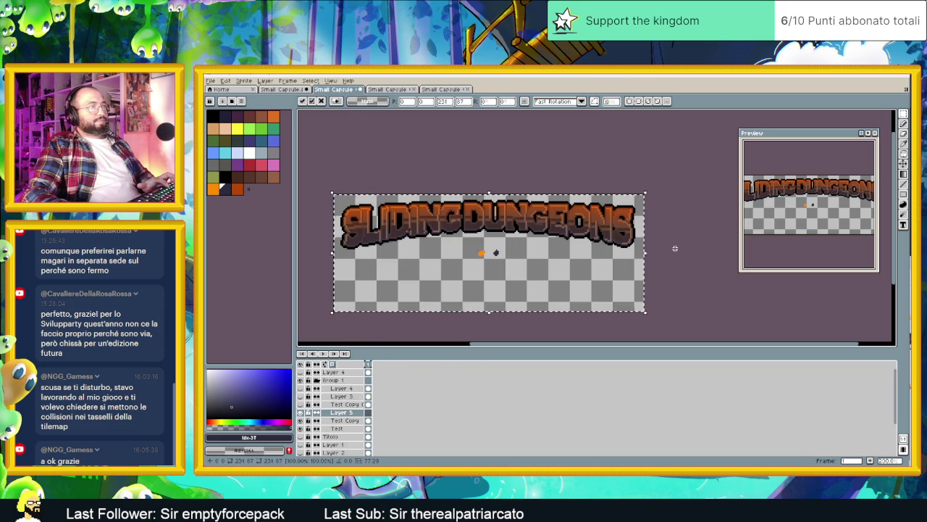
{"action": "key", "text": "Return"}
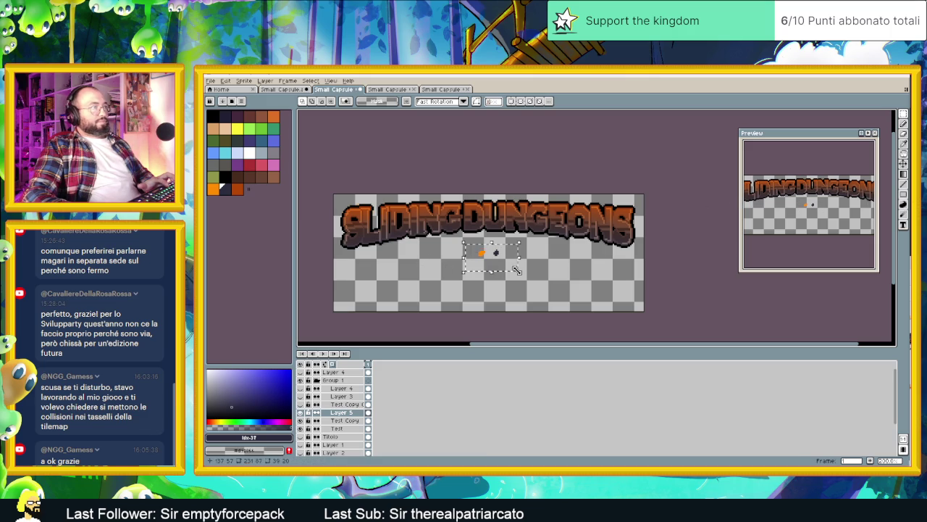
{"action": "key", "text": "ctrl+z"}
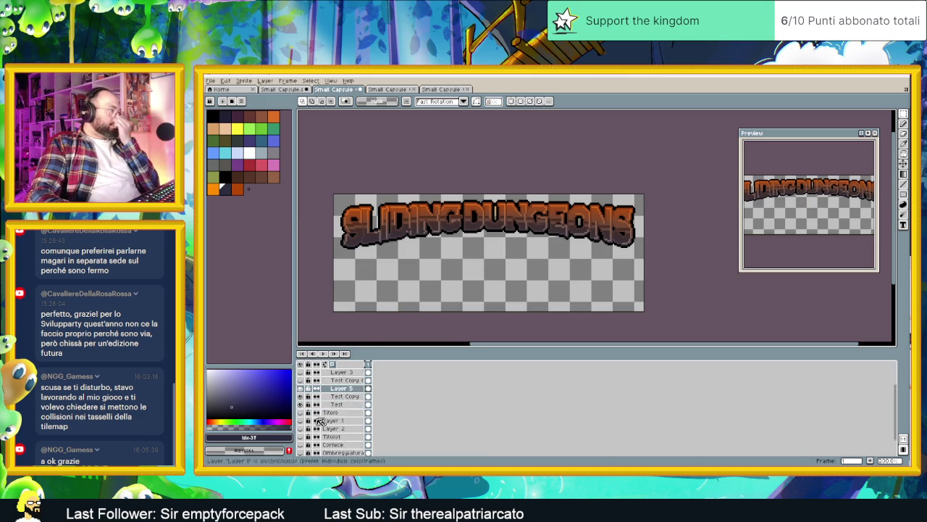
{"action": "scroll", "coordinate": [323, 410], "scroll_direction": "down", "scroll_amount": 2}
Show the Muro brick wall, both Ombreggiatura shading layers and the orange Cornice frame.
{"action": "left_click", "coordinate": [301, 442]}
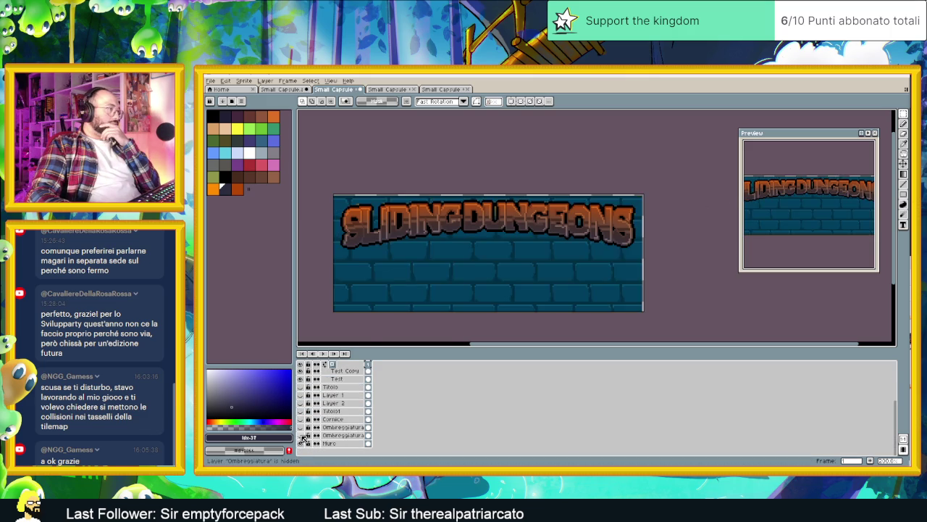
{"action": "left_click", "coordinate": [301, 434]}
{"action": "left_click", "coordinate": [302, 428]}
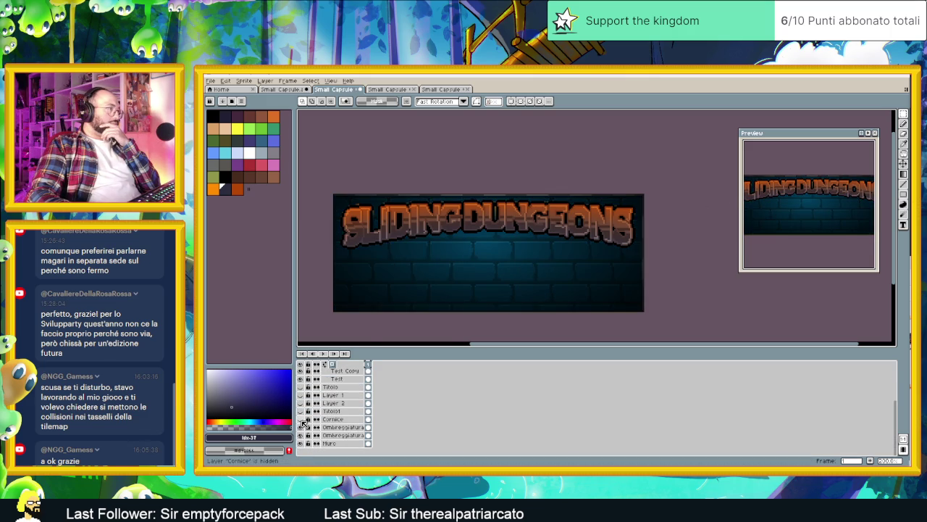
{"action": "left_click", "coordinate": [300, 419]}
Unlock Titolo1 and leave it hidden after a quick check, then hide Layer 3.
{"action": "left_click", "coordinate": [308, 411]}
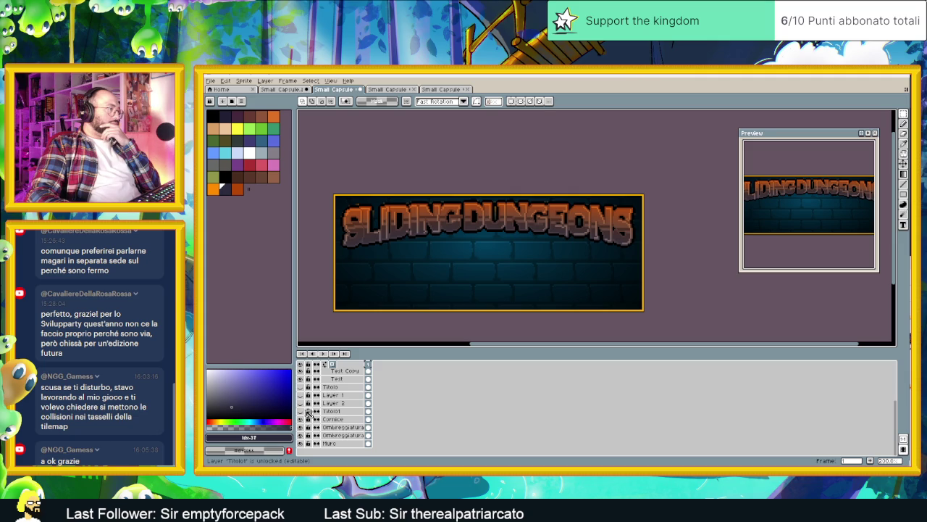
{"action": "left_click", "coordinate": [302, 411]}
{"action": "left_click", "coordinate": [302, 410]}
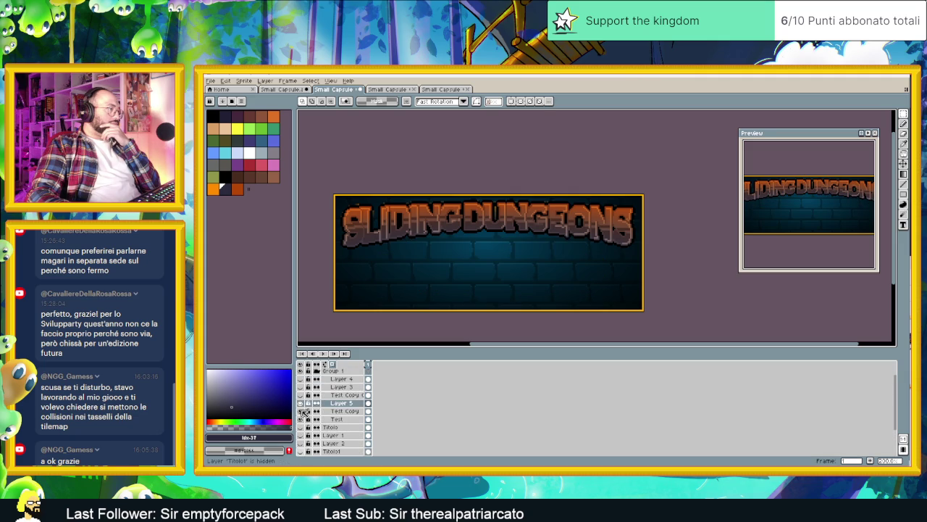
{"action": "scroll", "coordinate": [333, 406], "scroll_direction": "up", "scroll_amount": 3}
{"action": "left_click", "coordinate": [301, 397]}
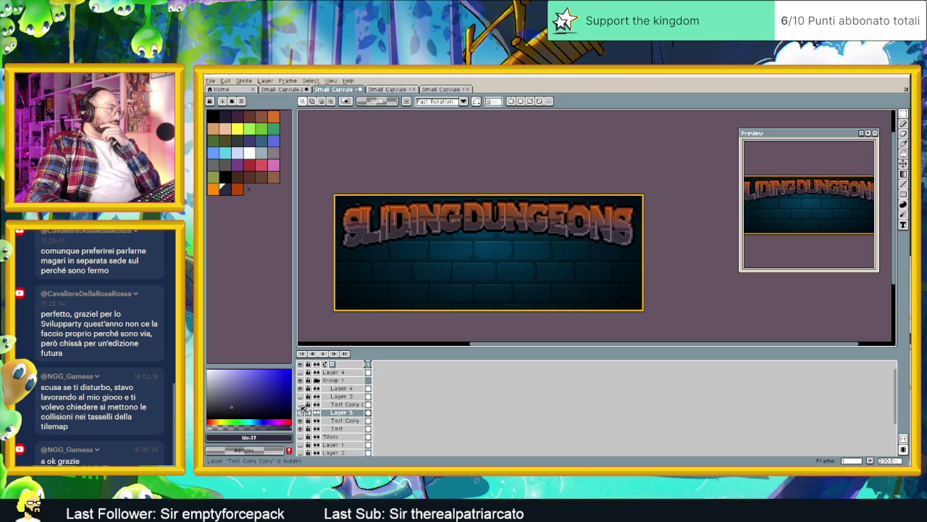
Toggle the Test Copy Copy outline repeatedly to compare the title with and without it.
{"action": "left_click", "coordinate": [301, 406]}
{"action": "left_click", "coordinate": [301, 406]}
{"action": "left_click", "coordinate": [301, 406]}
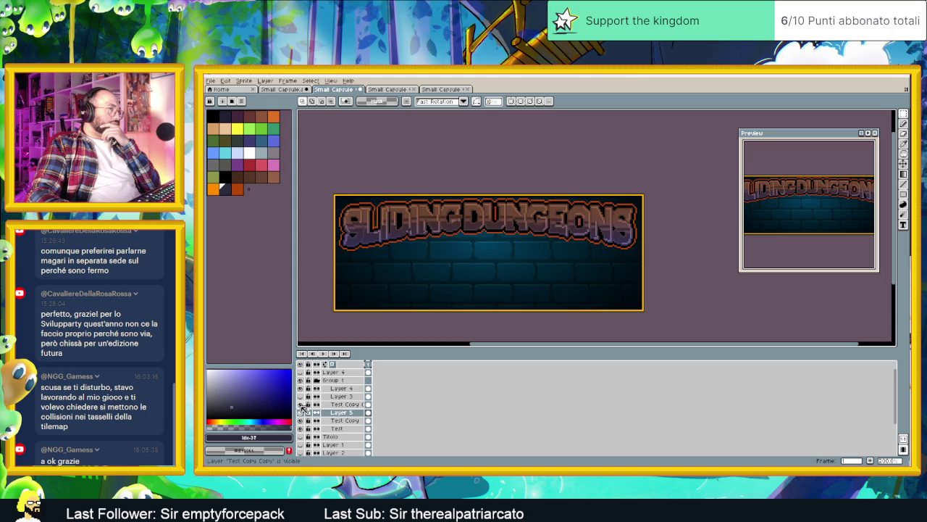
{"action": "left_click", "coordinate": [301, 405]}
{"action": "left_click", "coordinate": [302, 405]}
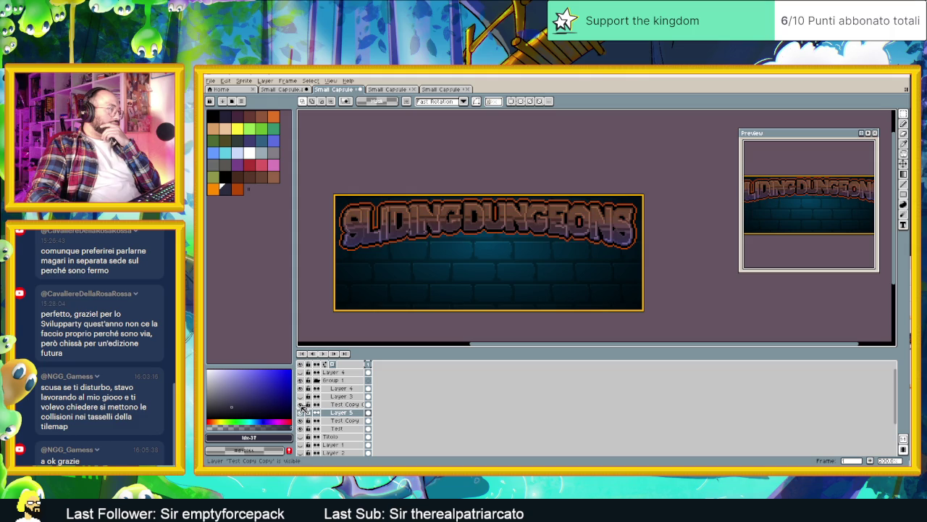
{"action": "left_click", "coordinate": [302, 405]}
{"action": "left_click", "coordinate": [301, 406]}
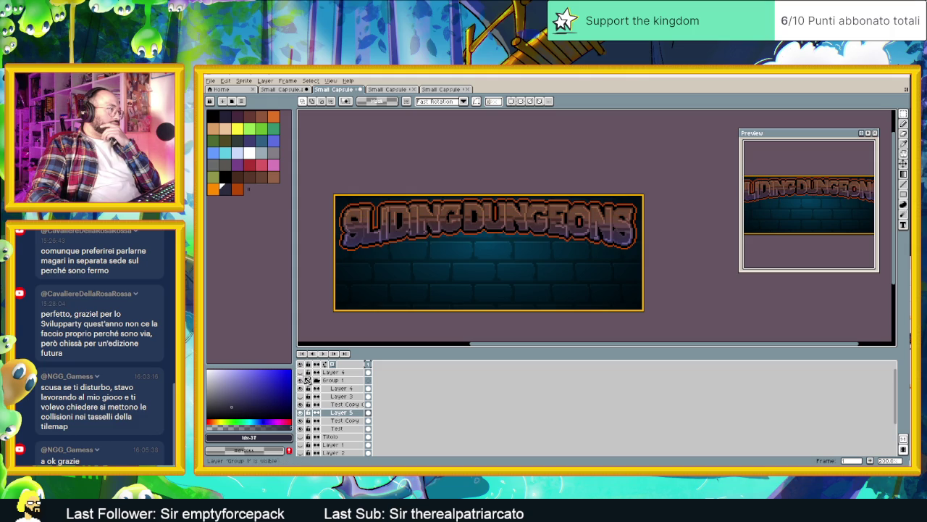
Show Group 1's torch flame, recheck the title outline, and hide Layer 3.
{"action": "left_click", "coordinate": [306, 380]}
{"action": "scroll", "coordinate": [498, 265], "scroll_direction": "down", "scroll_amount": 1}
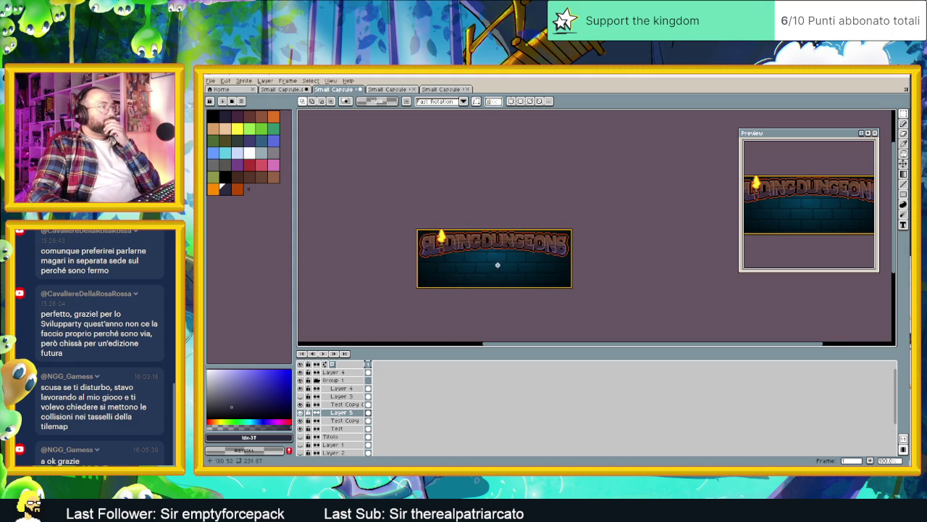
{"action": "left_click", "coordinate": [302, 404]}
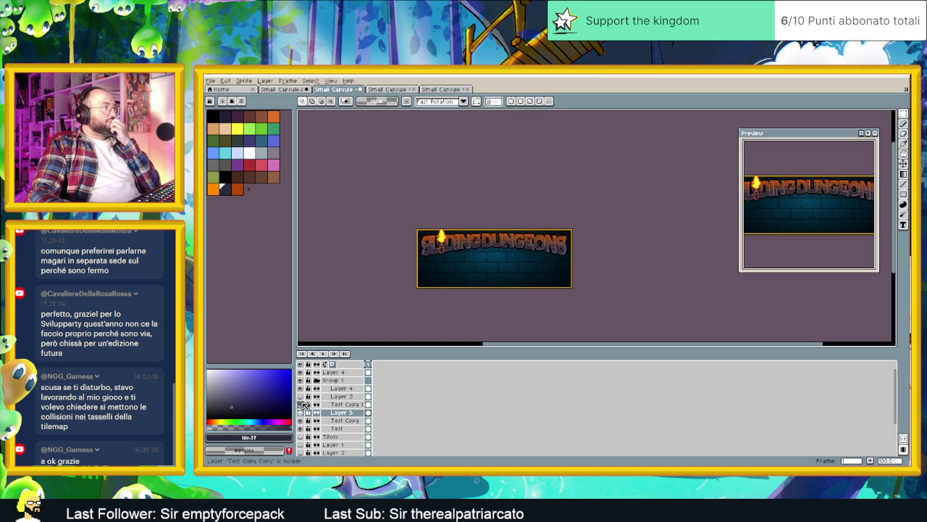
{"action": "left_click", "coordinate": [302, 404]}
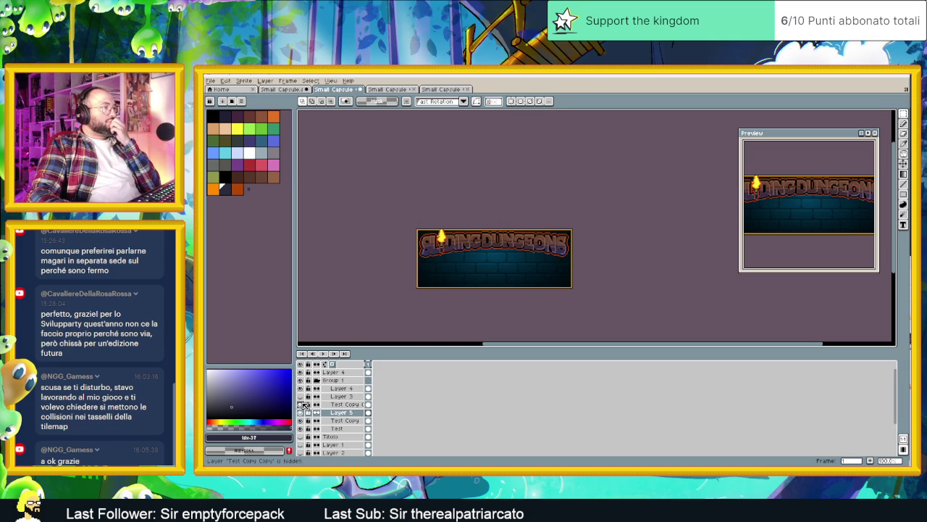
{"action": "left_click", "coordinate": [302, 404]}
{"action": "left_click", "coordinate": [302, 405]}
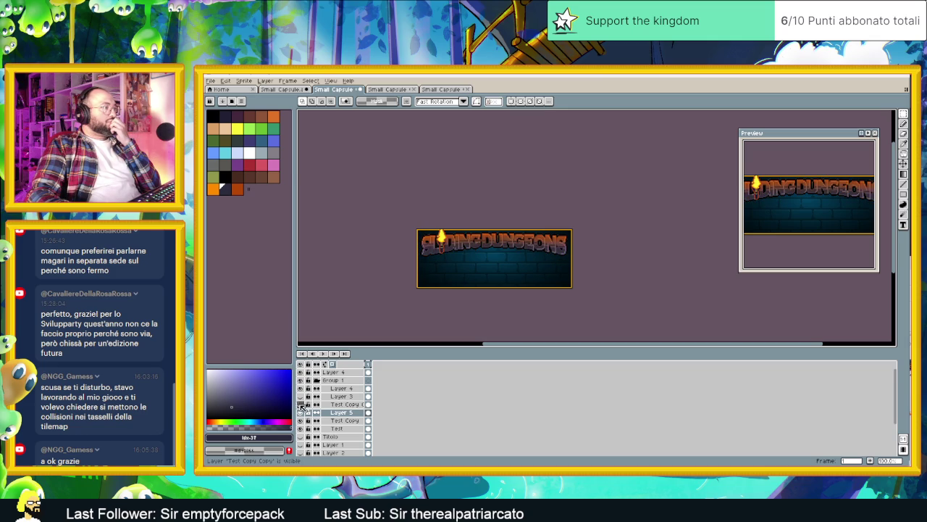
{"action": "left_click", "coordinate": [301, 397]}
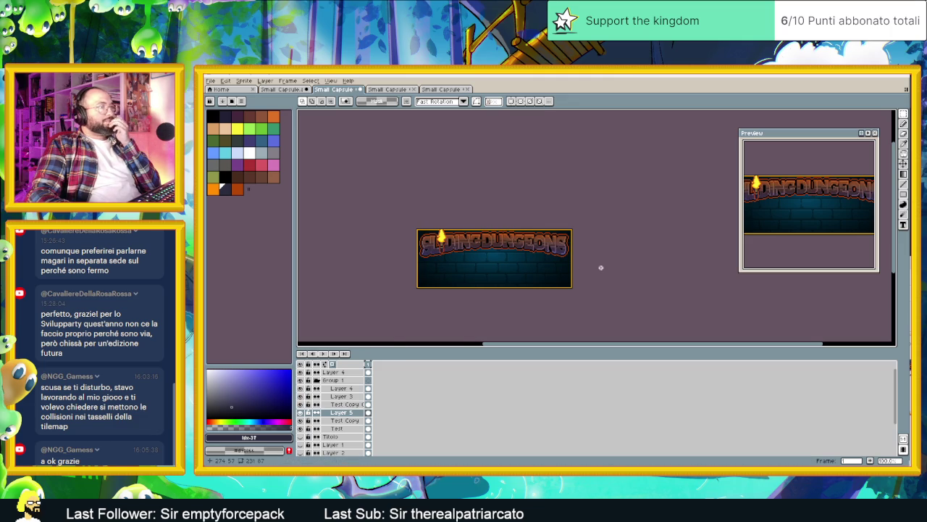
{"action": "scroll", "coordinate": [566, 253], "scroll_direction": "up", "scroll_amount": 1}
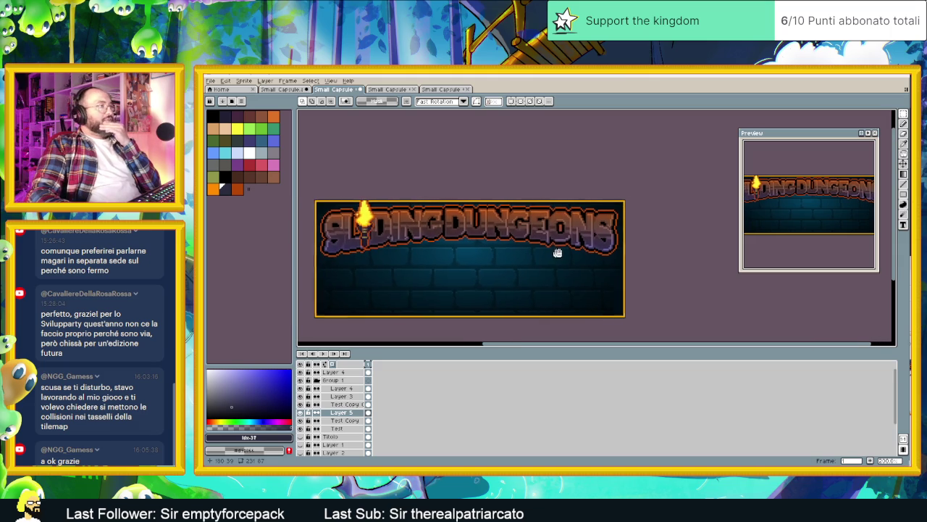
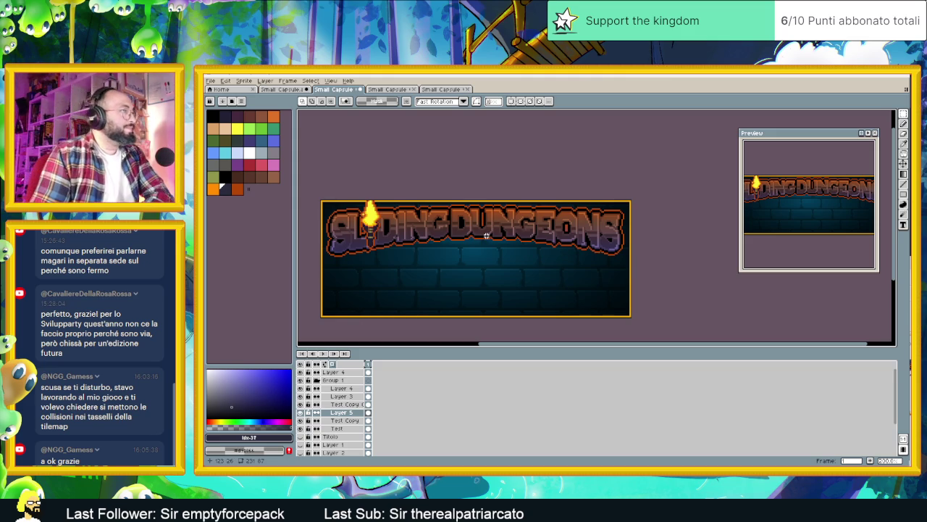
Duplicate Layer 5 so a Layer 5 Copy sits above it.
{"action": "scroll", "coordinate": [485, 242], "scroll_direction": "down", "scroll_amount": 1}
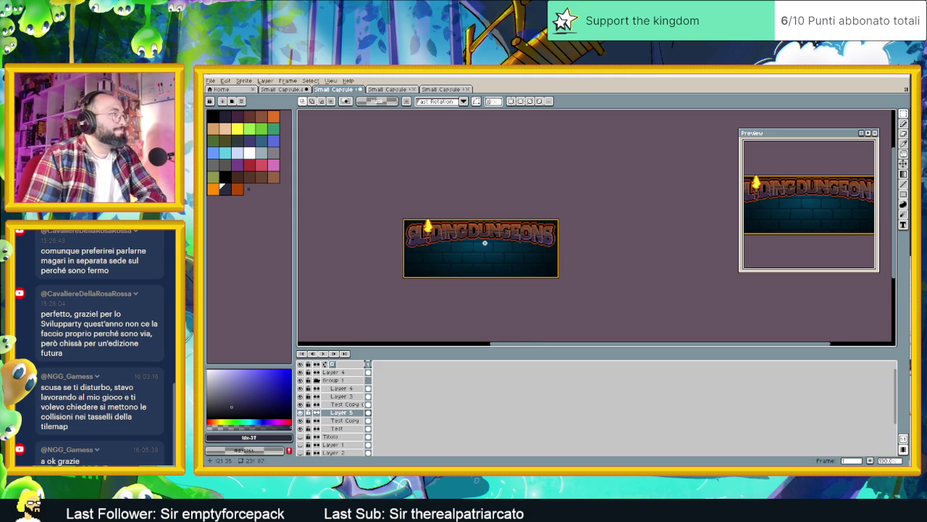
{"action": "scroll", "coordinate": [482, 254], "scroll_direction": "up", "scroll_amount": 1}
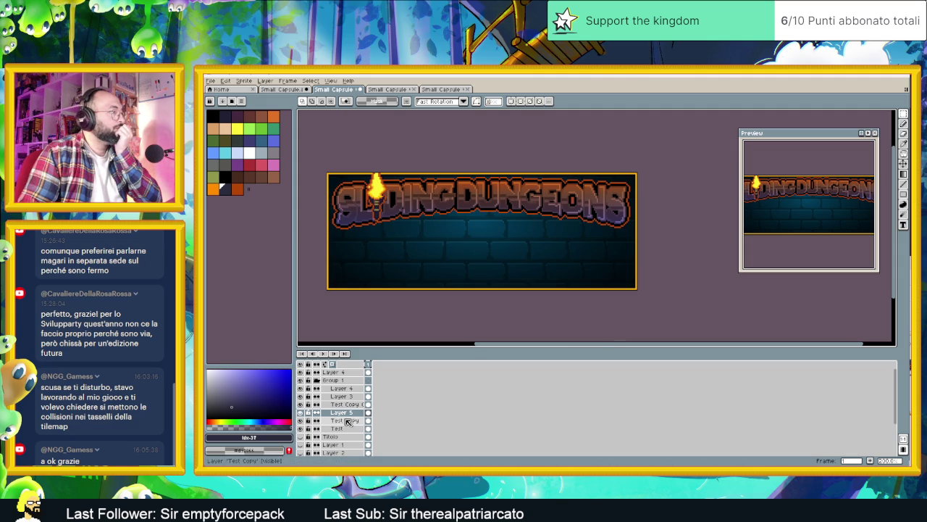
{"action": "right_click", "coordinate": [343, 412]}
{"action": "mouse_move", "coordinate": [391, 414]}
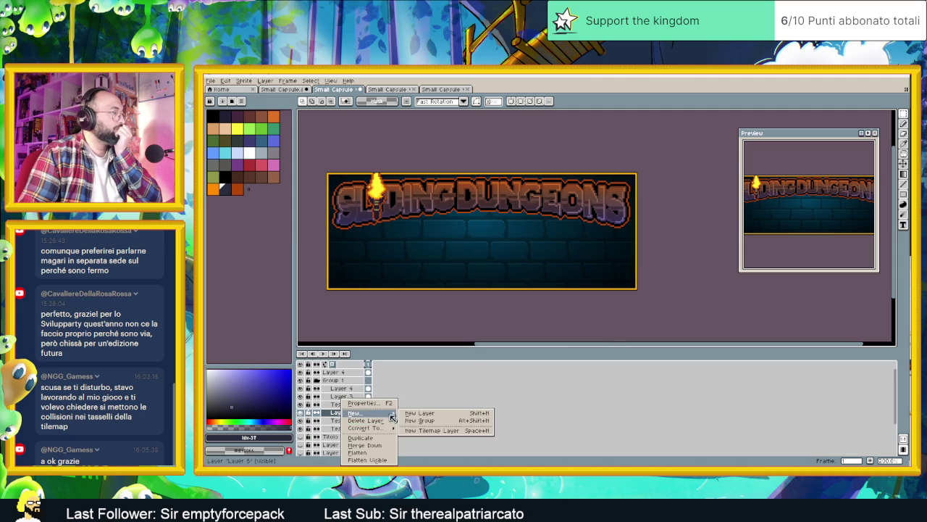
{"action": "left_click", "coordinate": [361, 437]}
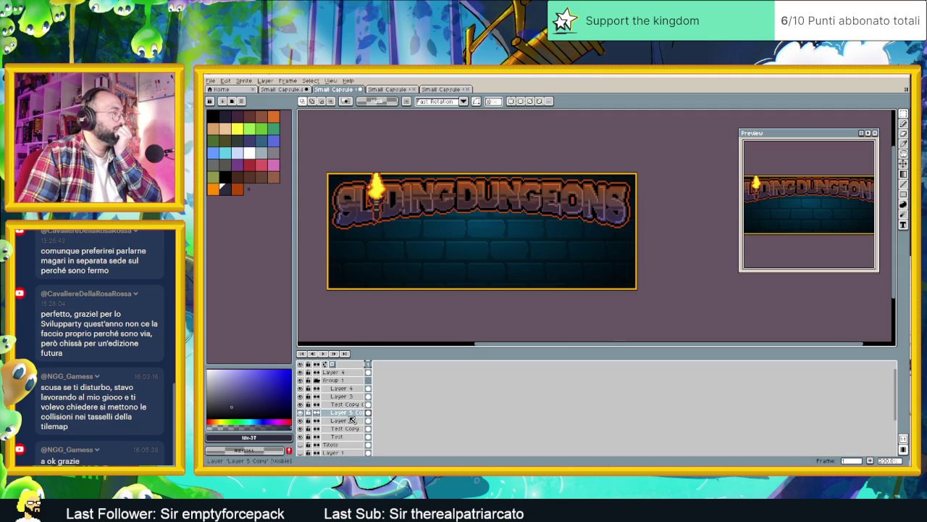
Preview a brightness increase in Brightness/Contrast, then cancel it without applying.
{"action": "left_click", "coordinate": [230, 82]}
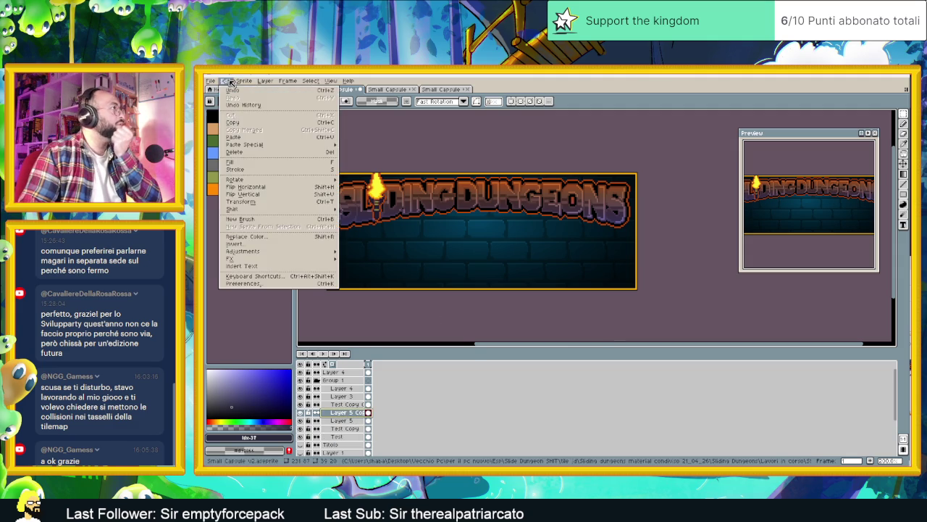
{"action": "mouse_move", "coordinate": [297, 256]}
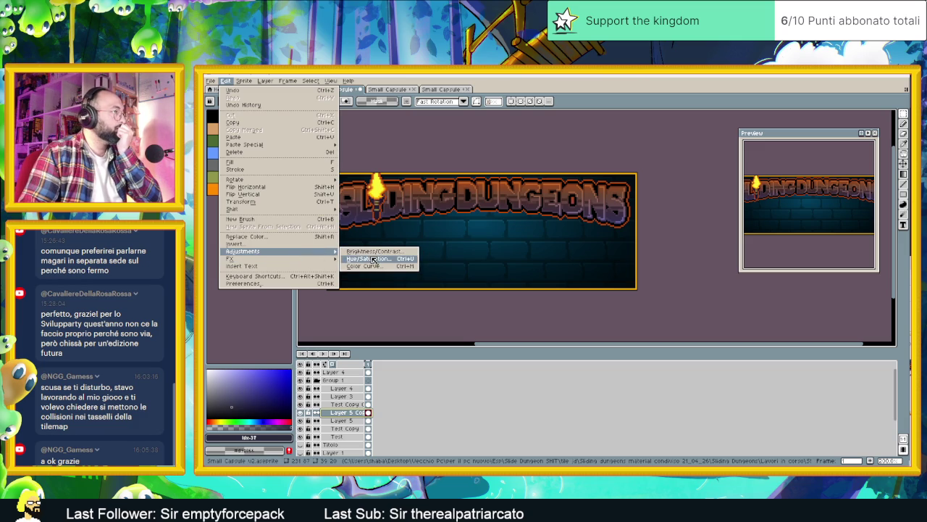
{"action": "left_click", "coordinate": [378, 251]}
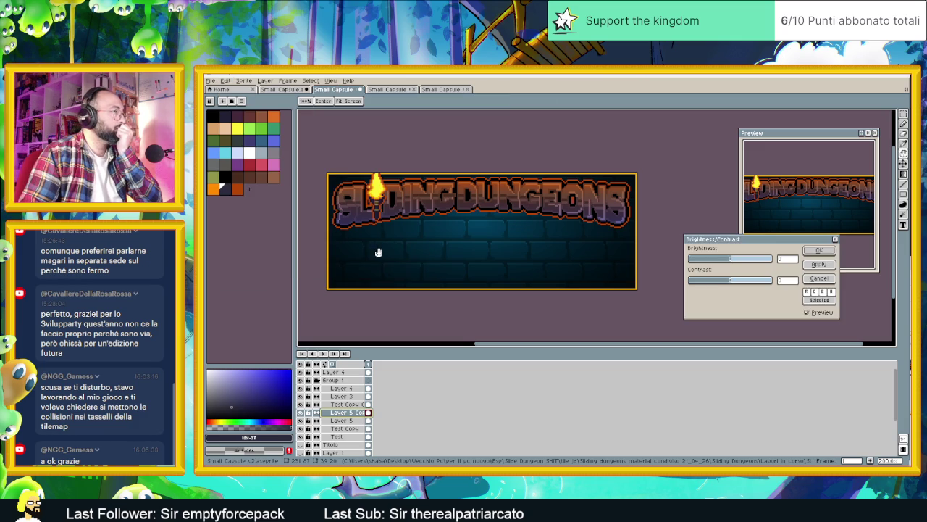
{"action": "left_click", "coordinate": [735, 259]}
{"action": "mouse_move", "coordinate": [740, 261]}
{"action": "left_mouse_down"}
{"action": "mouse_move", "coordinate": [769, 261]}
{"action": "mouse_move", "coordinate": [694, 261]}
{"action": "mouse_move", "coordinate": [742, 261]}
{"action": "mouse_move", "coordinate": [751, 280]}
{"action": "mouse_move", "coordinate": [706, 280]}
{"action": "left_mouse_up"}
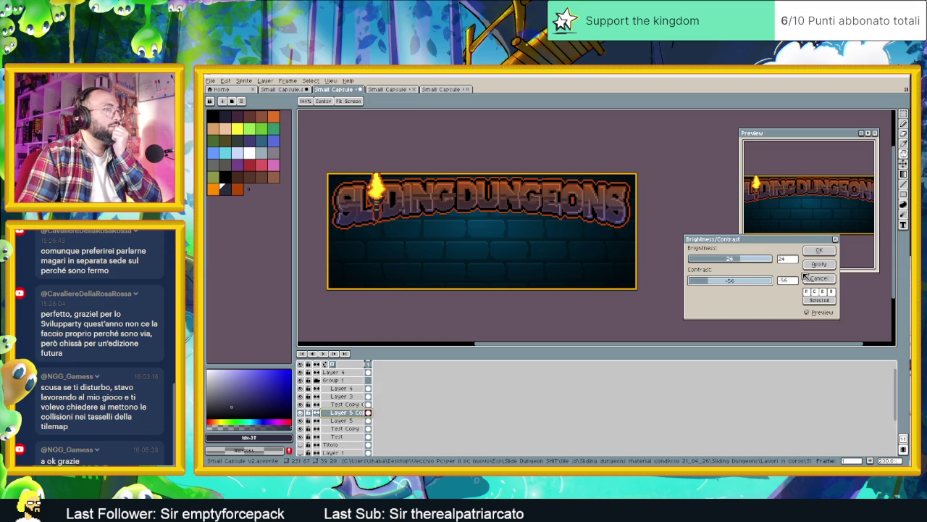
{"action": "left_click", "coordinate": [807, 278]}
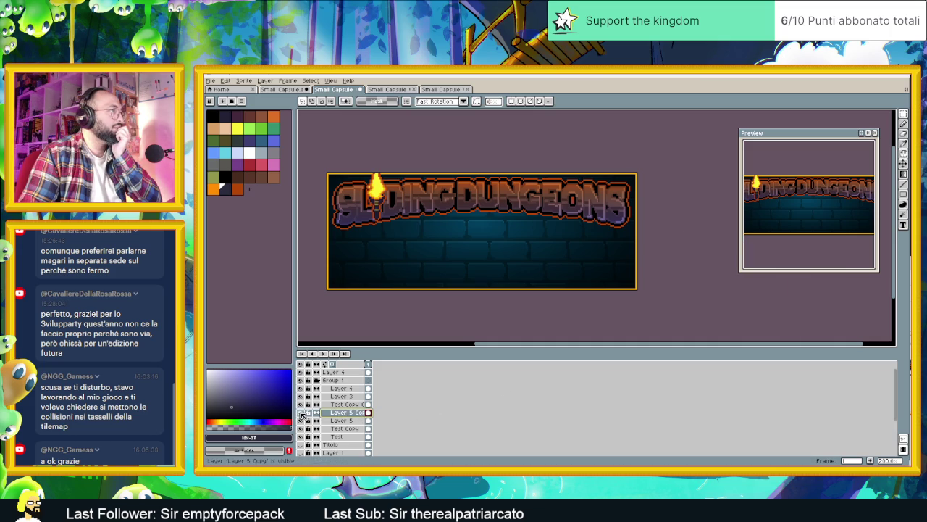
Hide Layer 5 and save the banner file.
{"action": "left_click", "coordinate": [330, 421]}
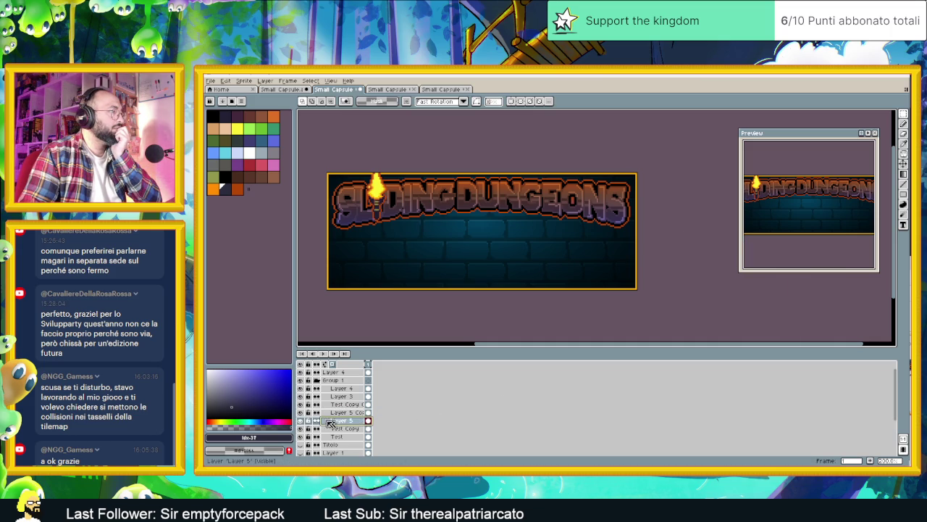
{"action": "left_click", "coordinate": [300, 421]}
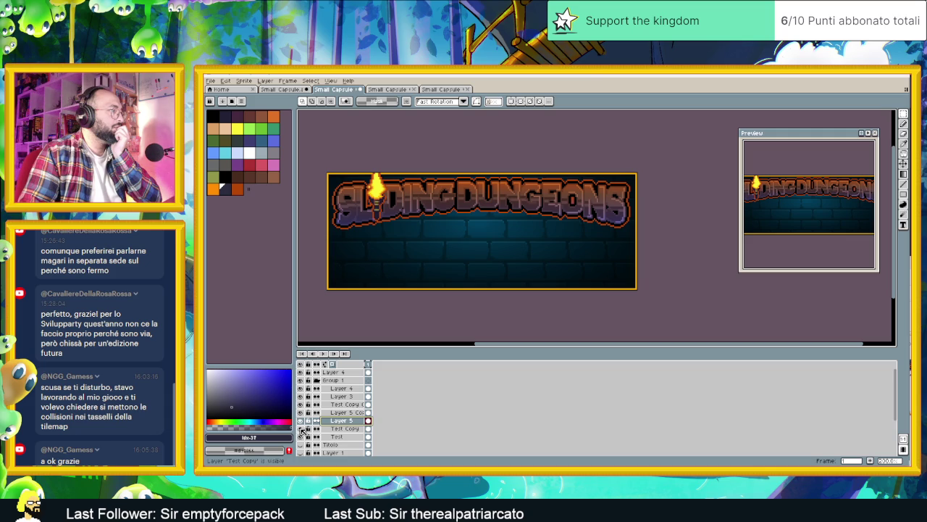
{"action": "key", "text": "ctrl+s"}
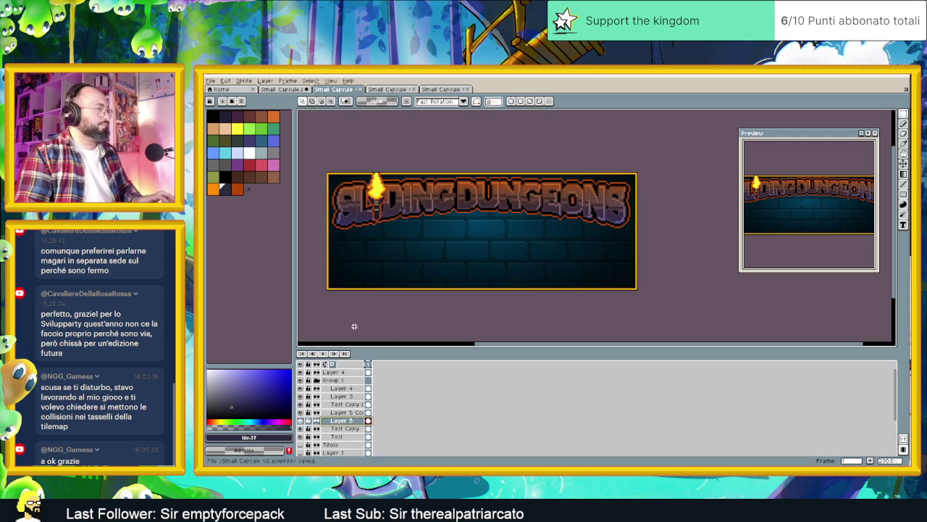
Toggle Group 1, Layer 4, Test Copy Copy and Layer 3 visibility to compare the title.
{"action": "left_click", "coordinate": [301, 381]}
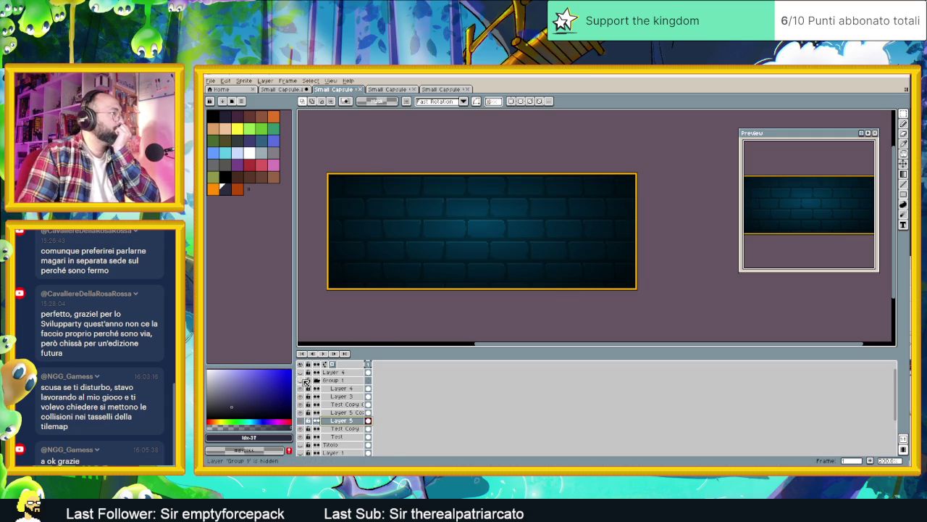
{"action": "left_click", "coordinate": [300, 380]}
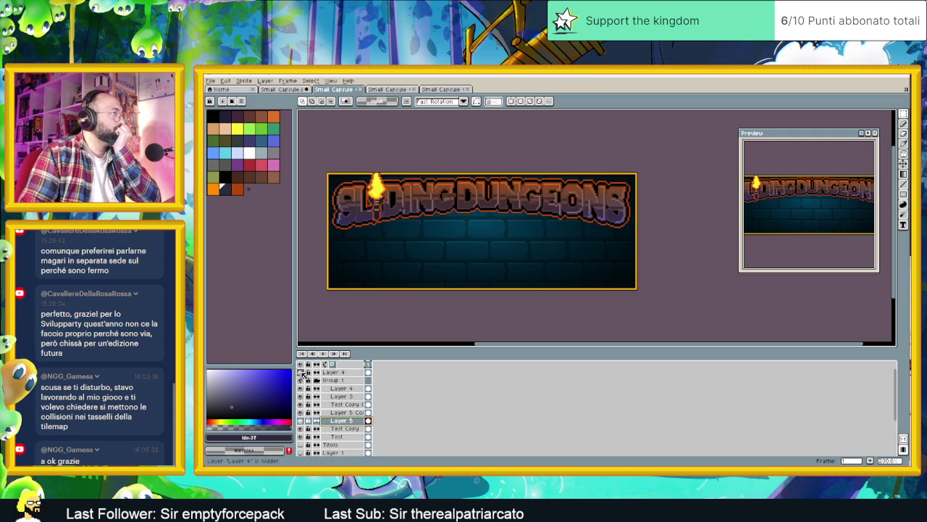
{"action": "left_click", "coordinate": [301, 372]}
{"action": "left_click", "coordinate": [301, 404]}
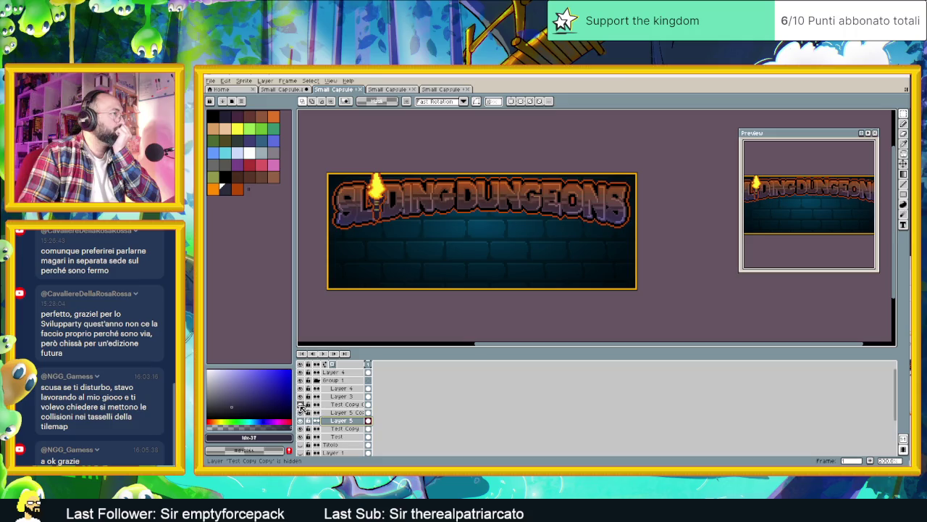
{"action": "left_click", "coordinate": [300, 404]}
{"action": "left_click", "coordinate": [301, 405]}
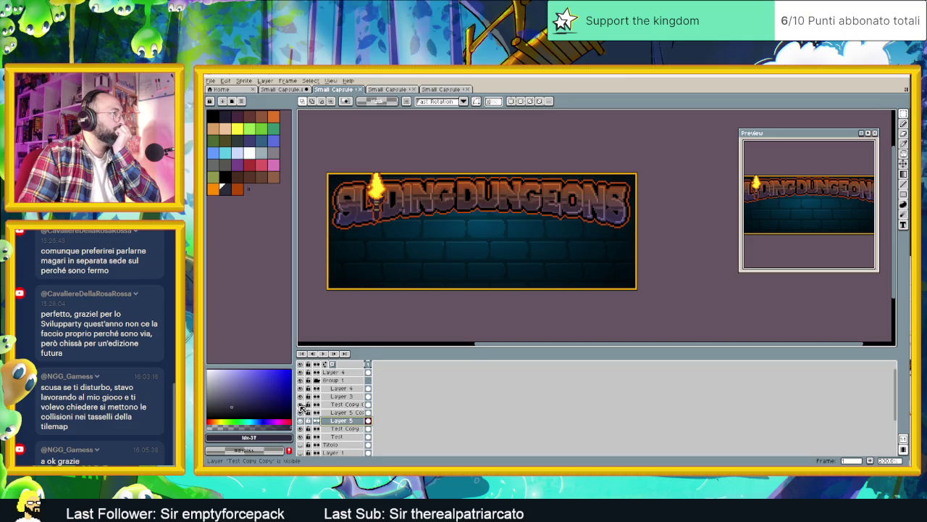
{"action": "left_click", "coordinate": [302, 405]}
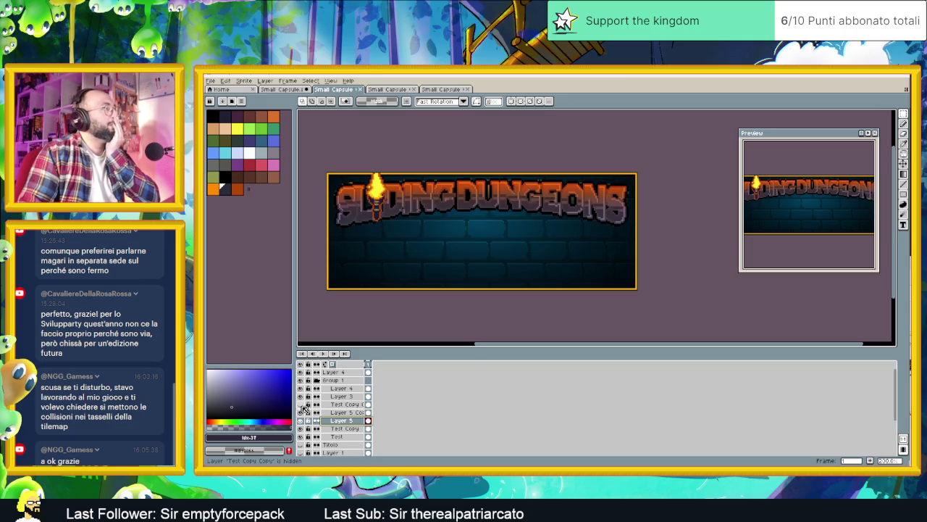
{"action": "left_click", "coordinate": [301, 389]}
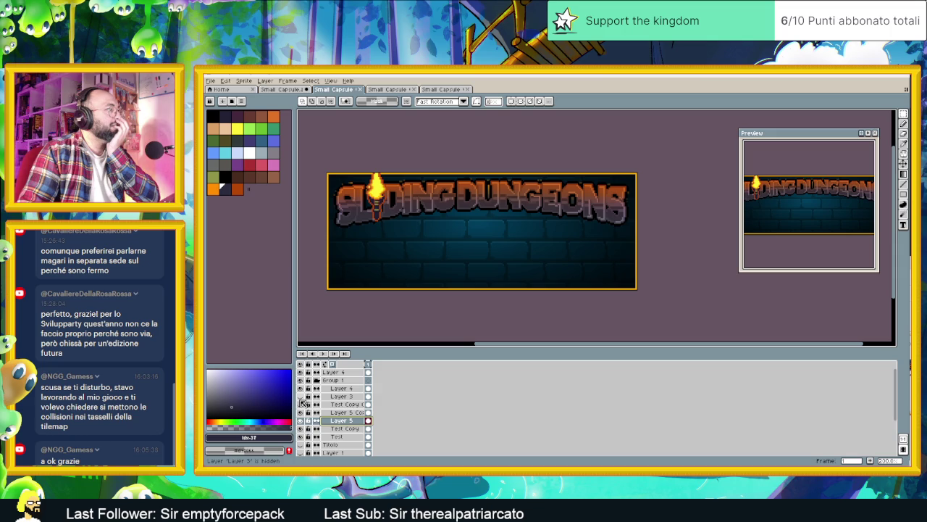
{"action": "left_click", "coordinate": [301, 397]}
Move Test Copy Copy beneath Layer 5 and make it visible.
{"action": "left_click", "coordinate": [341, 412]}
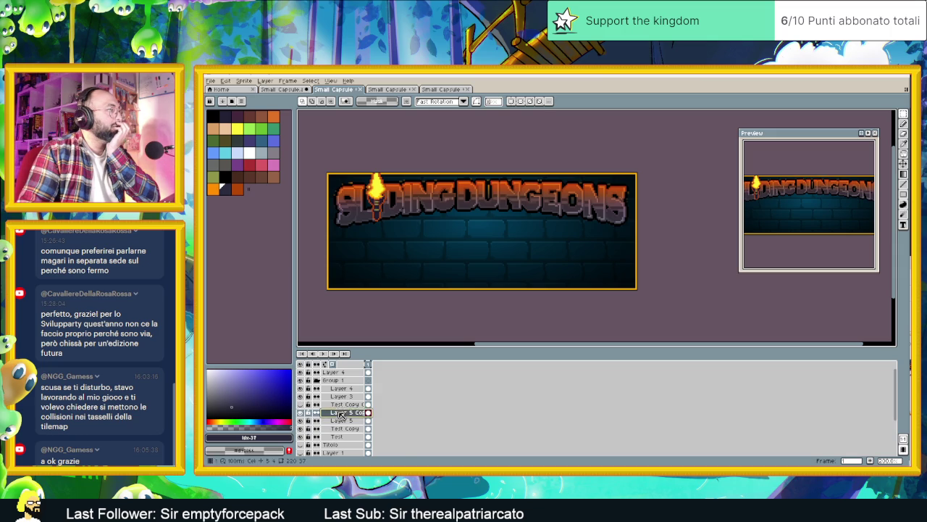
{"action": "left_click", "coordinate": [308, 412]}
{"action": "left_click_drag", "start_coordinate": [345, 405], "coordinate": [355, 427]}
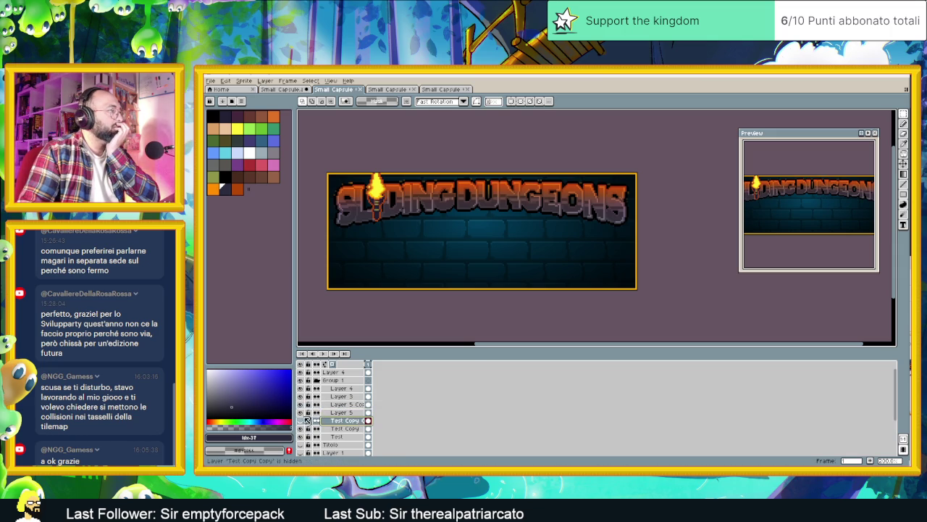
{"action": "left_click", "coordinate": [300, 420]}
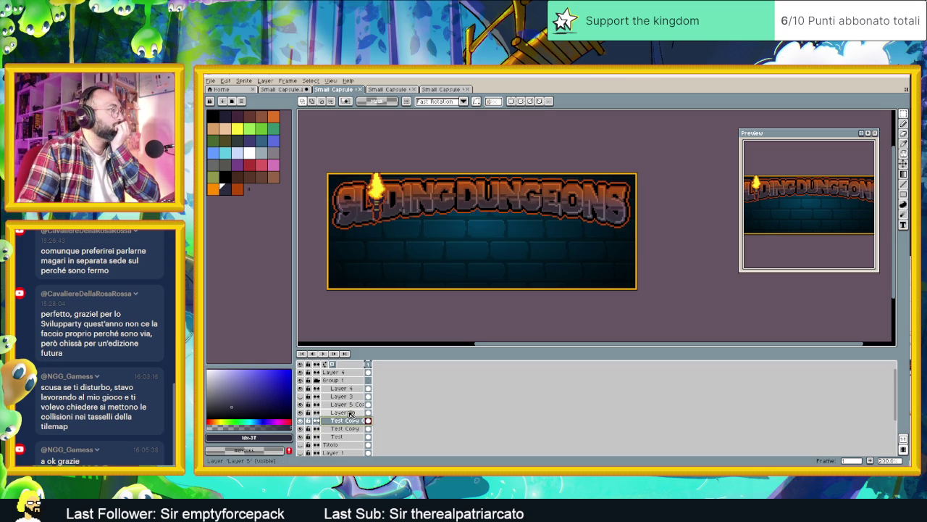
Hide Layer 5 and Test Copy, leaving Layer 5 Copy visible.
{"action": "left_click", "coordinate": [350, 411]}
{"action": "left_click", "coordinate": [301, 412]}
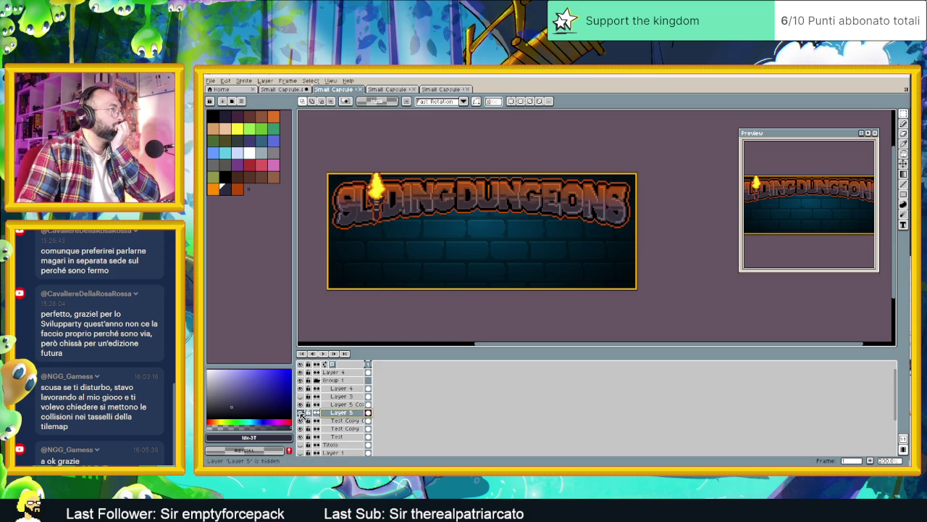
{"action": "left_click", "coordinate": [300, 412]}
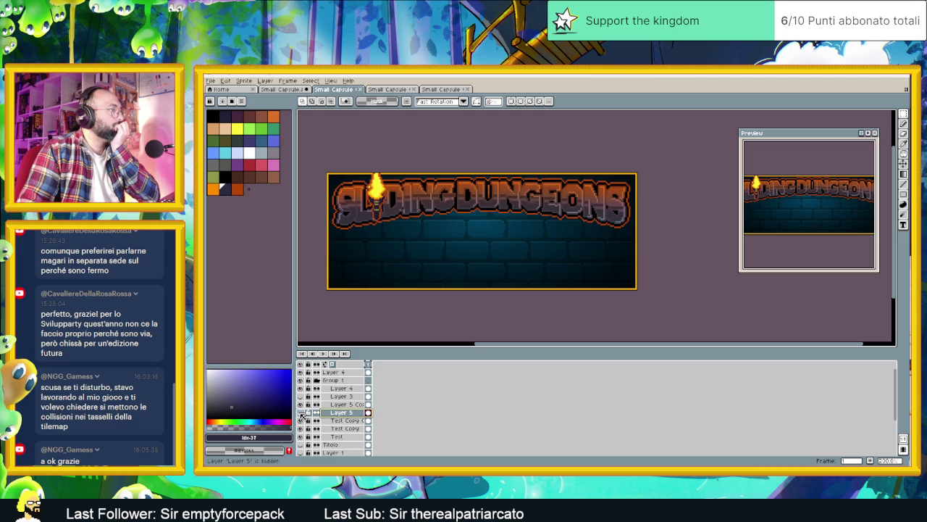
{"action": "left_click", "coordinate": [302, 405]}
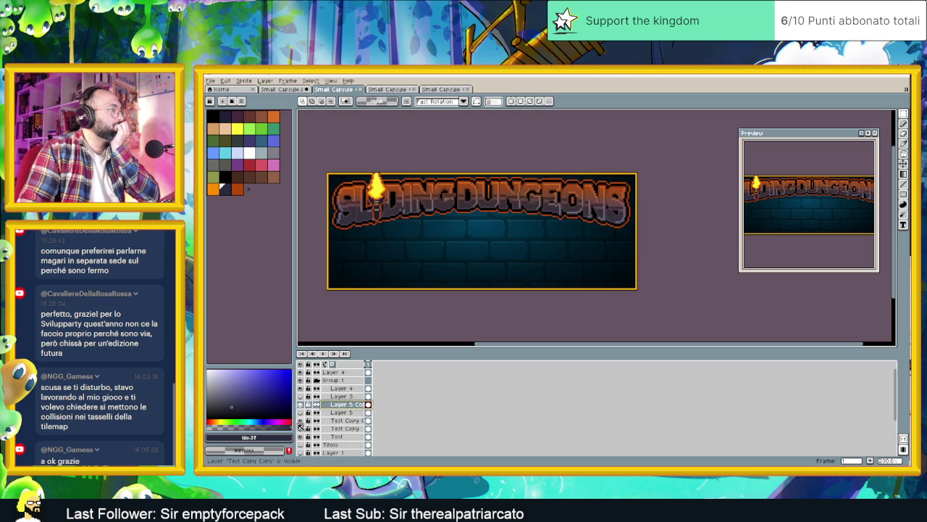
{"action": "left_click", "coordinate": [301, 428]}
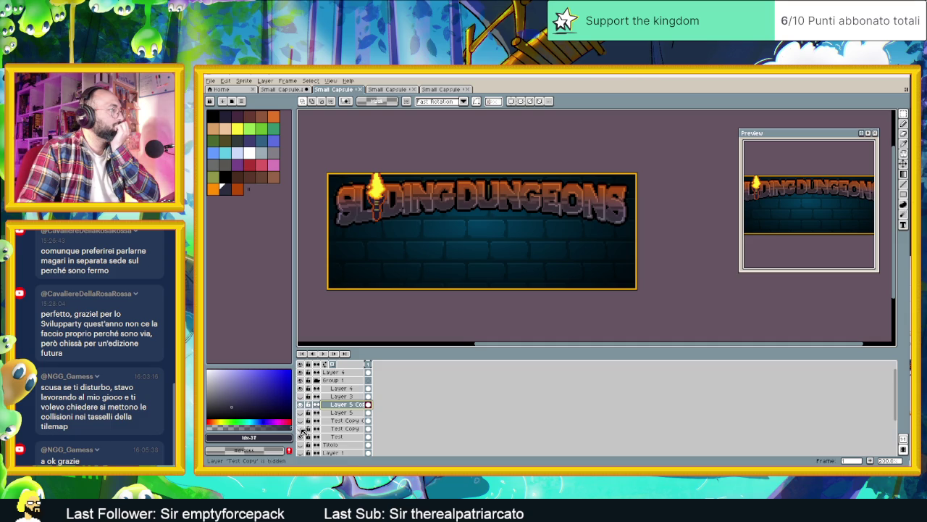
{"action": "left_click", "coordinate": [301, 421]}
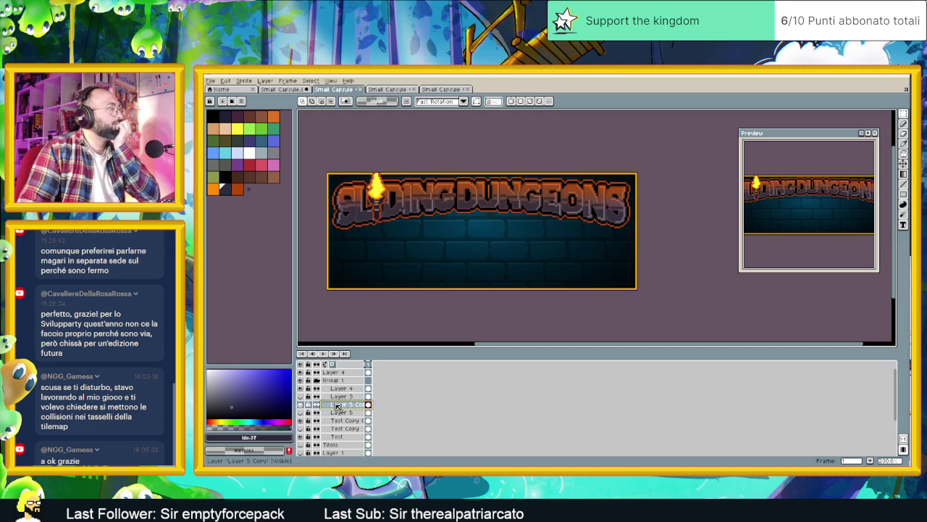
Apply a Brightness/Contrast brightness of 48 to Layer 5 Copy.
{"action": "left_click", "coordinate": [226, 82]}
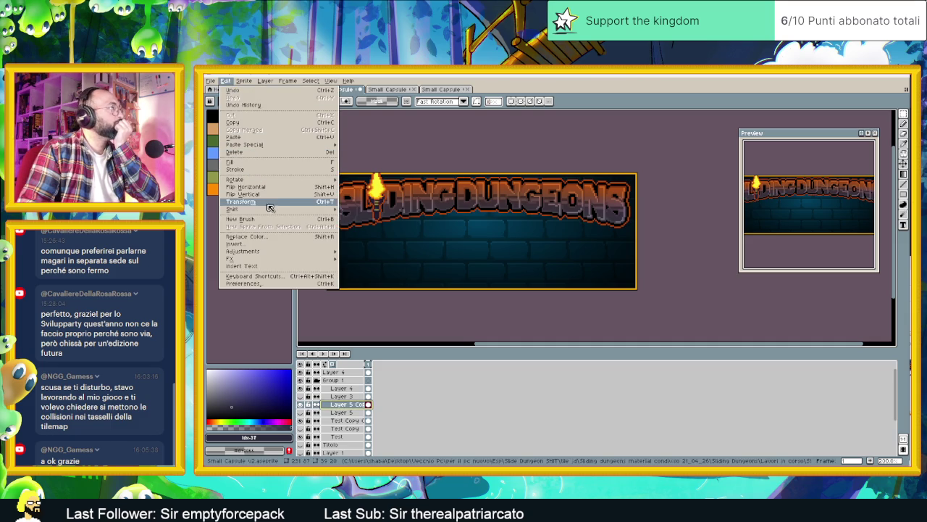
{"action": "mouse_move", "coordinate": [286, 251]}
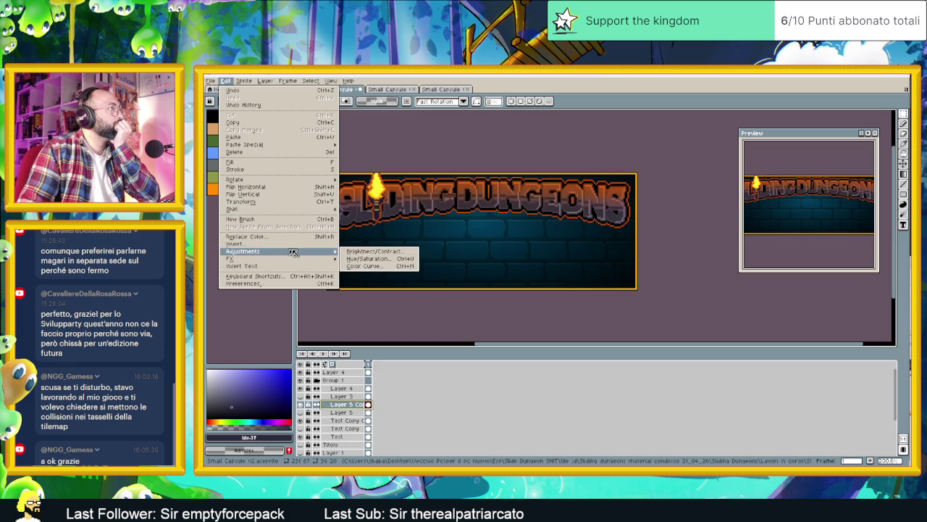
{"action": "left_click", "coordinate": [368, 253]}
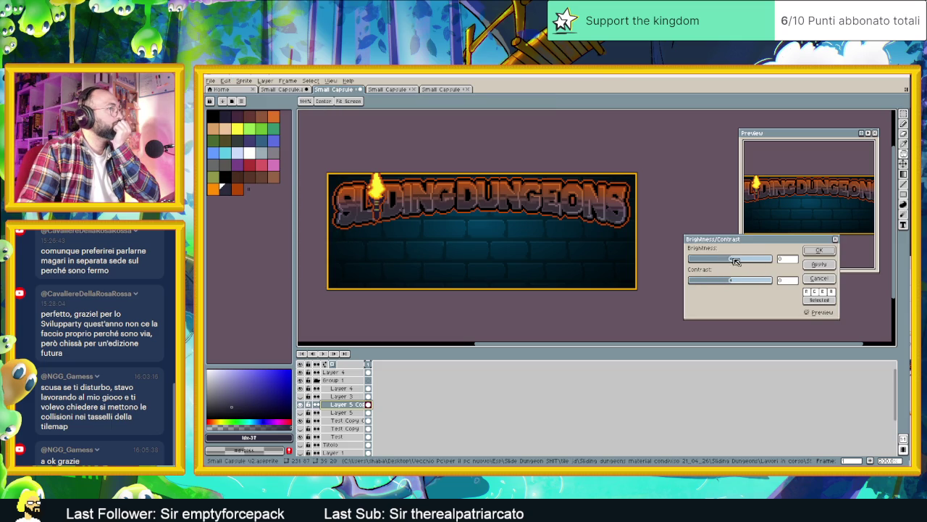
{"action": "left_click_drag", "start_coordinate": [732, 259], "coordinate": [744, 262]}
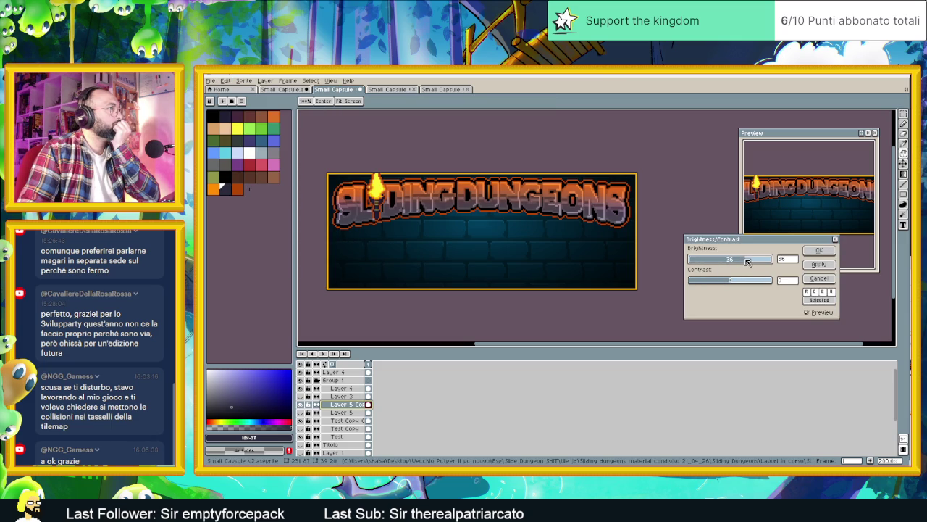
{"action": "left_click_drag", "start_coordinate": [750, 262], "coordinate": [755, 262]}
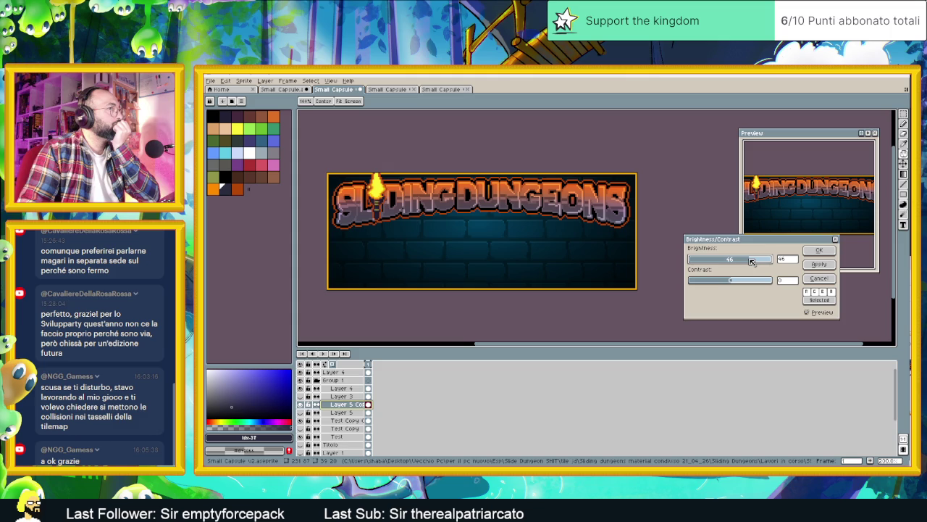
{"action": "scroll", "coordinate": [507, 205], "scroll_direction": "down", "scroll_amount": 1}
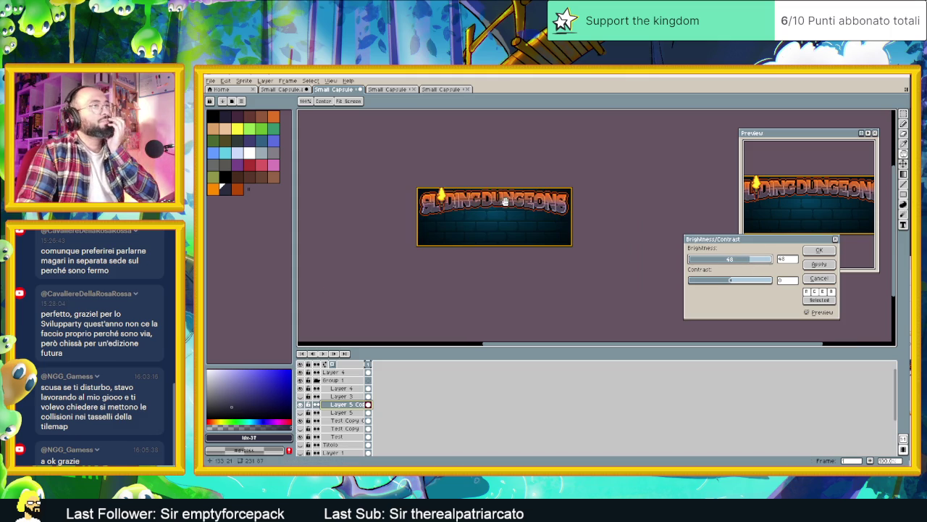
{"action": "scroll", "coordinate": [580, 227], "scroll_direction": "up", "scroll_amount": 1}
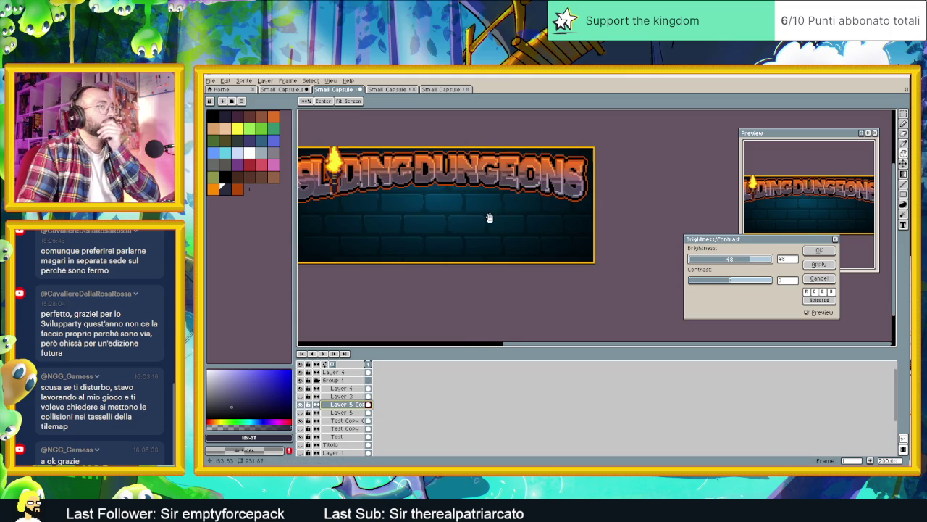
{"action": "scroll", "coordinate": [544, 232], "scroll_direction": "down", "scroll_amount": 1}
{"action": "left_click_drag", "start_coordinate": [573, 230], "coordinate": [555, 234]}
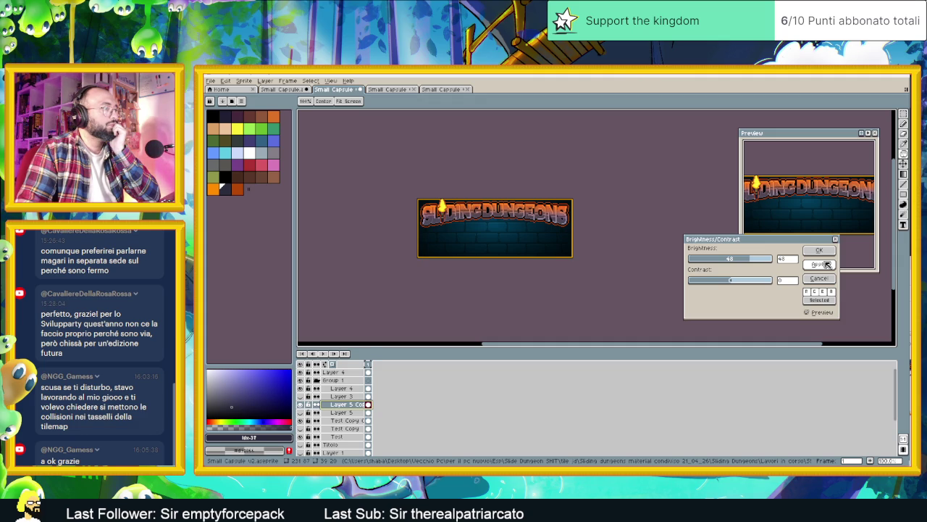
{"action": "left_click", "coordinate": [827, 266]}
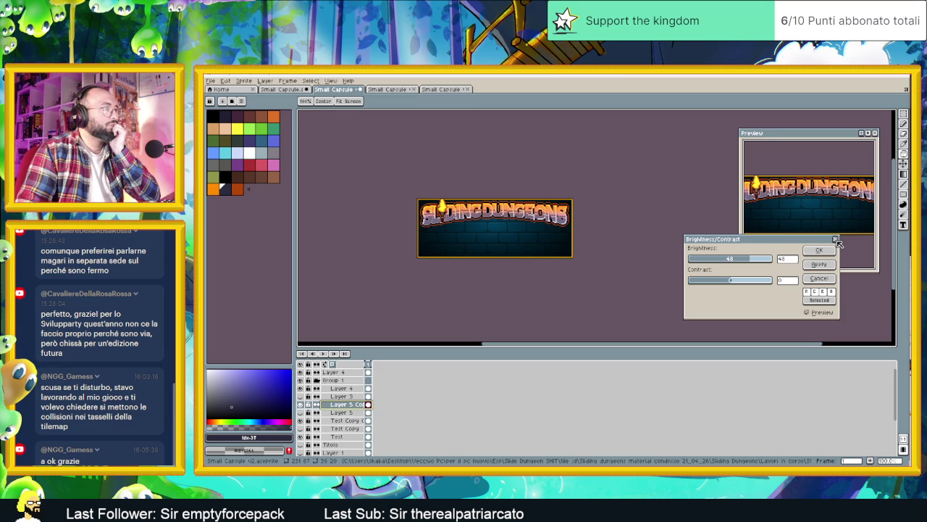
{"action": "left_click", "coordinate": [835, 239]}
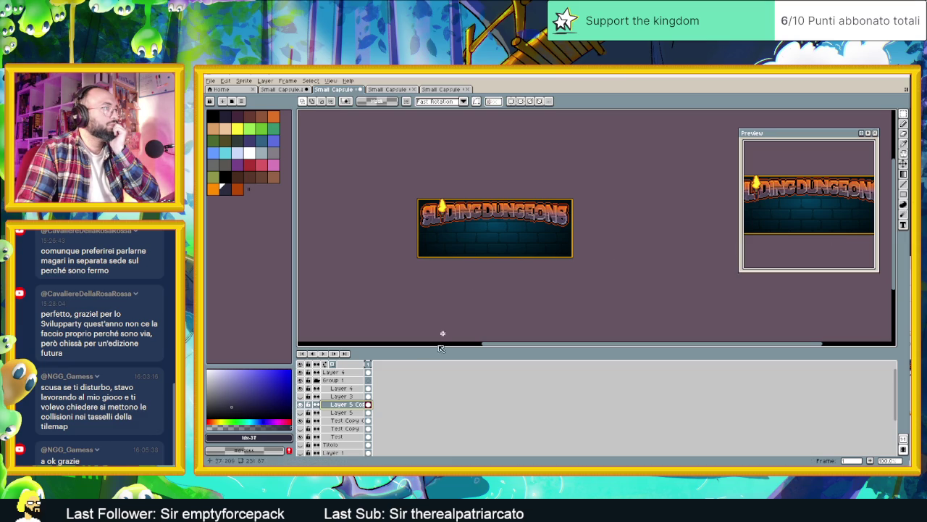
{"action": "left_click", "coordinate": [301, 405]}
{"action": "left_click", "coordinate": [302, 405]}
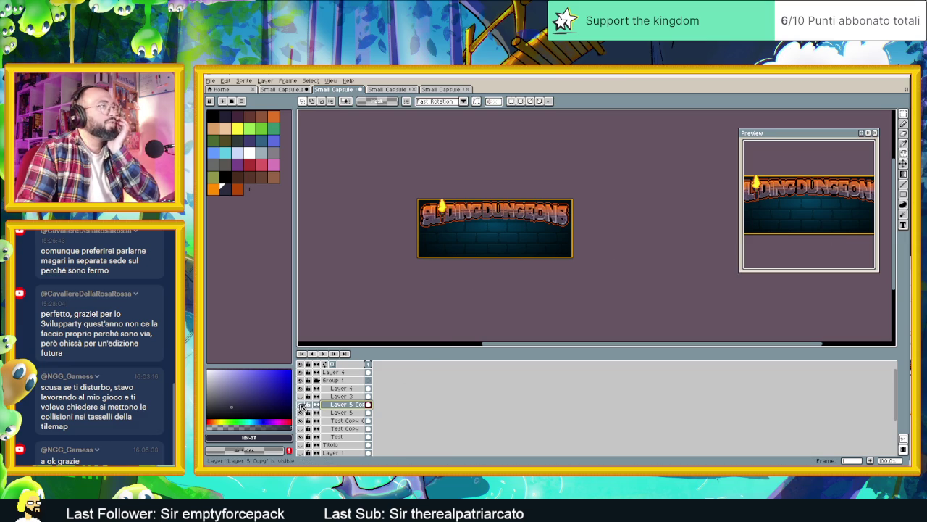
{"action": "left_click", "coordinate": [302, 405]}
{"action": "left_click", "coordinate": [301, 405]}
{"action": "left_click", "coordinate": [301, 404]}
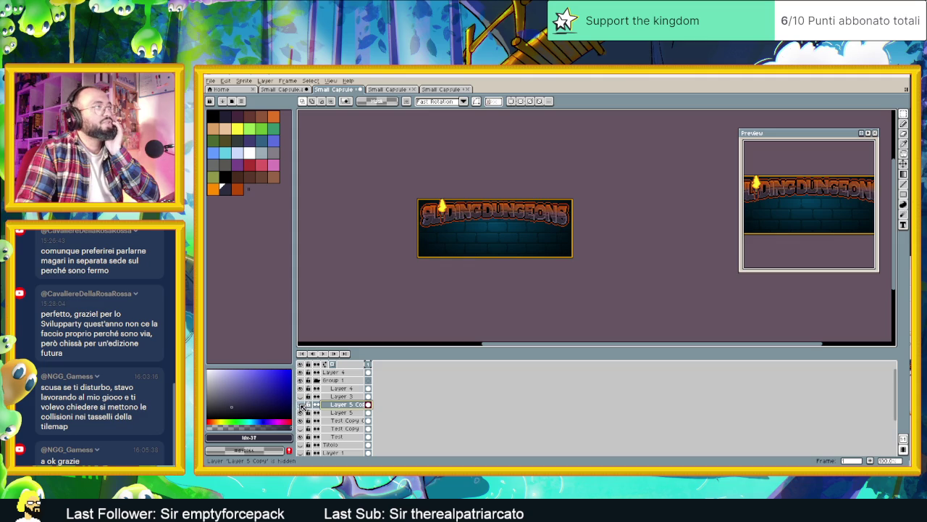
{"action": "left_click", "coordinate": [301, 405]}
{"action": "left_click", "coordinate": [301, 405]}
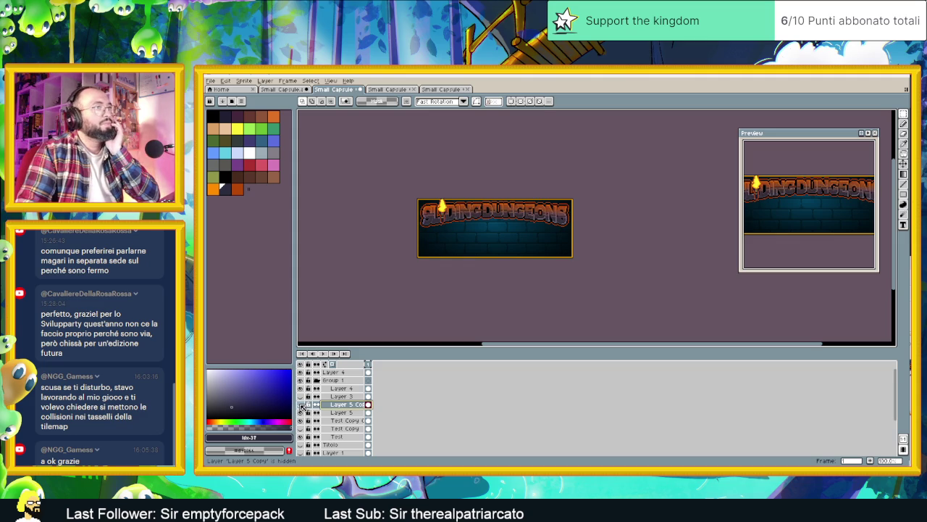
{"action": "left_click", "coordinate": [301, 405]}
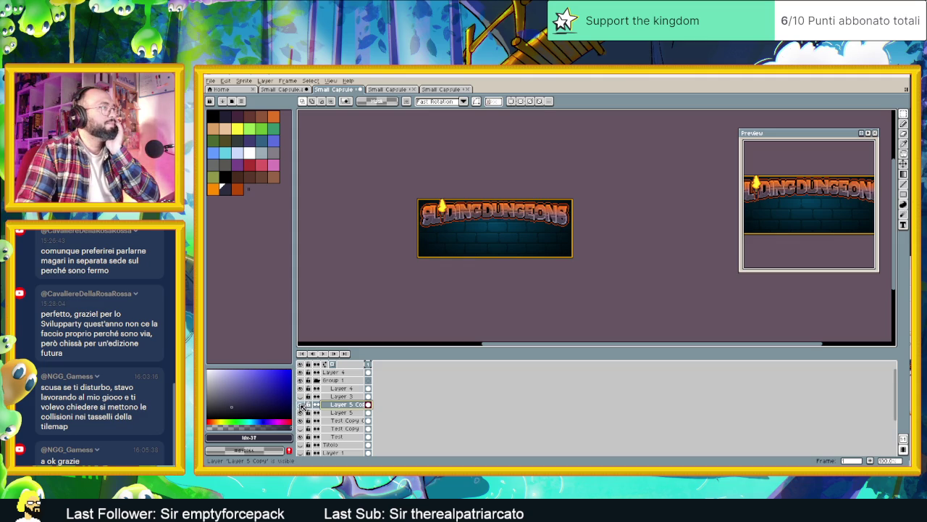
{"action": "left_click", "coordinate": [301, 405]}
{"action": "left_click", "coordinate": [301, 405]}
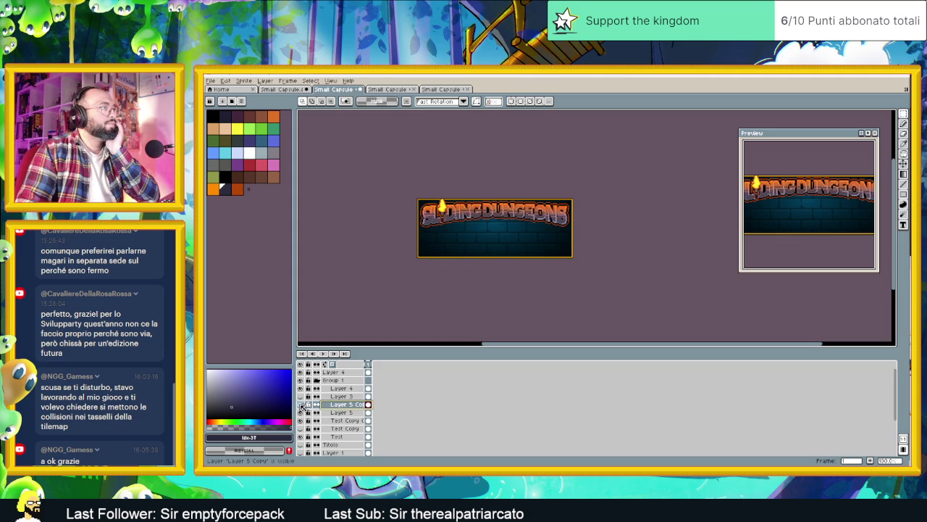
{"action": "left_click", "coordinate": [301, 405]}
{"action": "left_click", "coordinate": [301, 405]}
{"action": "left_click", "coordinate": [302, 405]}
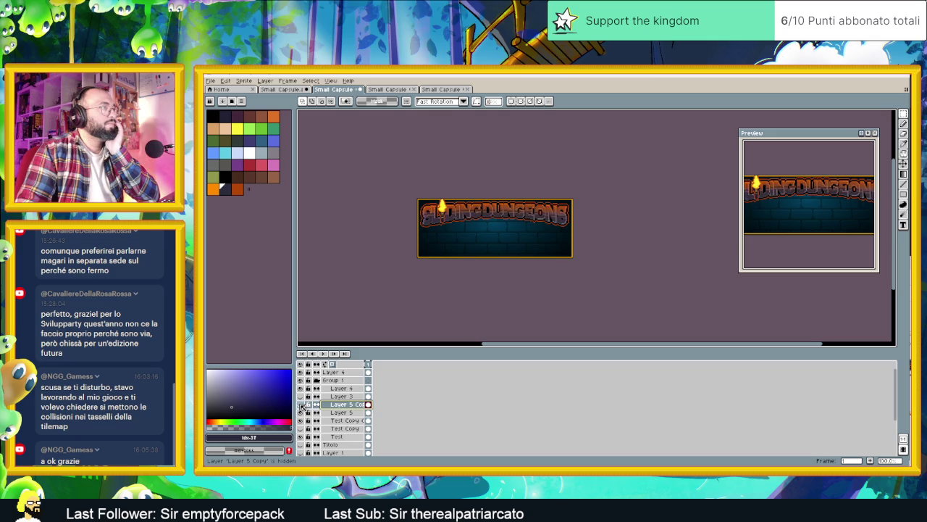
{"action": "left_click", "coordinate": [301, 405]}
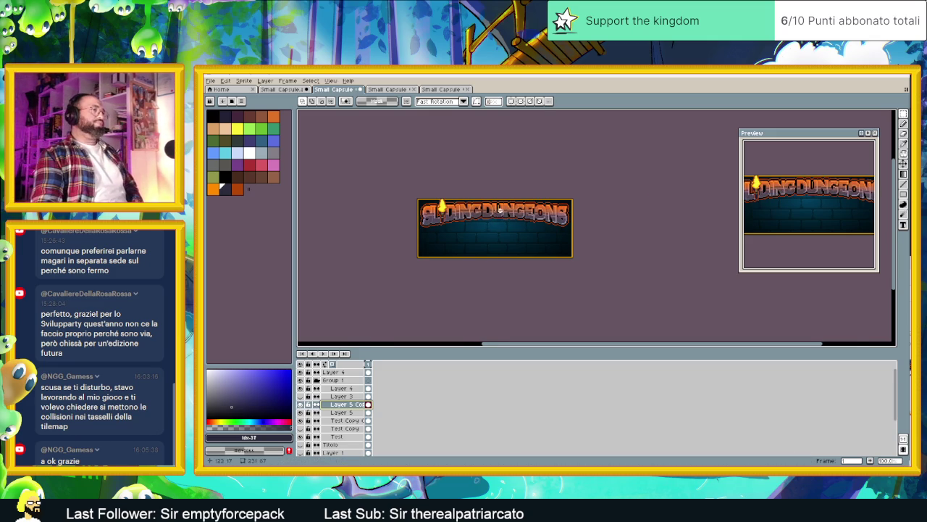
{"action": "scroll", "coordinate": [499, 221], "scroll_direction": "up", "scroll_amount": 1}
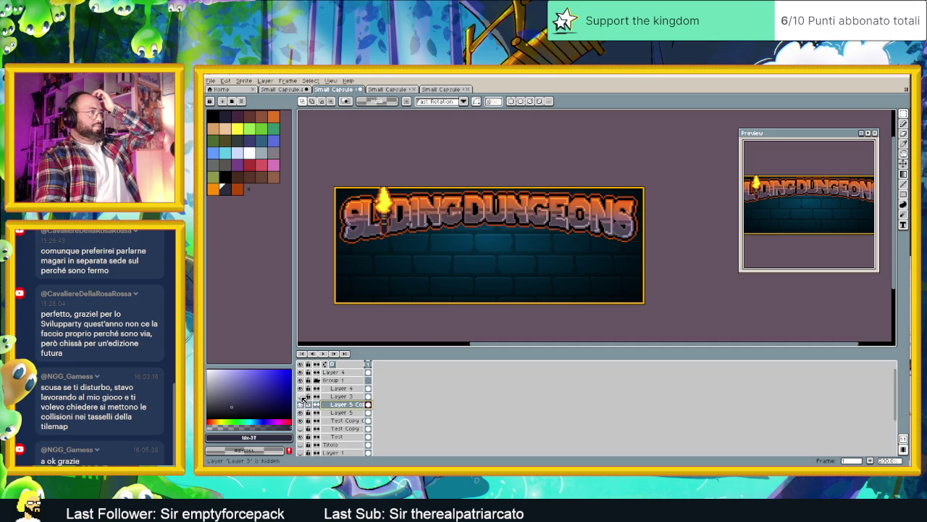
Change Layer 3's blend mode from Overlay to Color Dodge.
{"action": "double_click", "coordinate": [340, 396]}
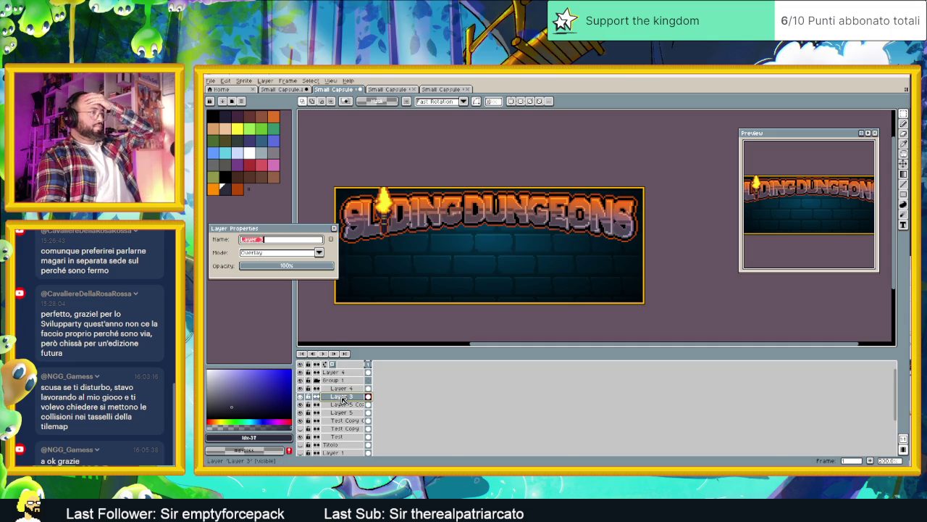
{"action": "left_click", "coordinate": [297, 253]}
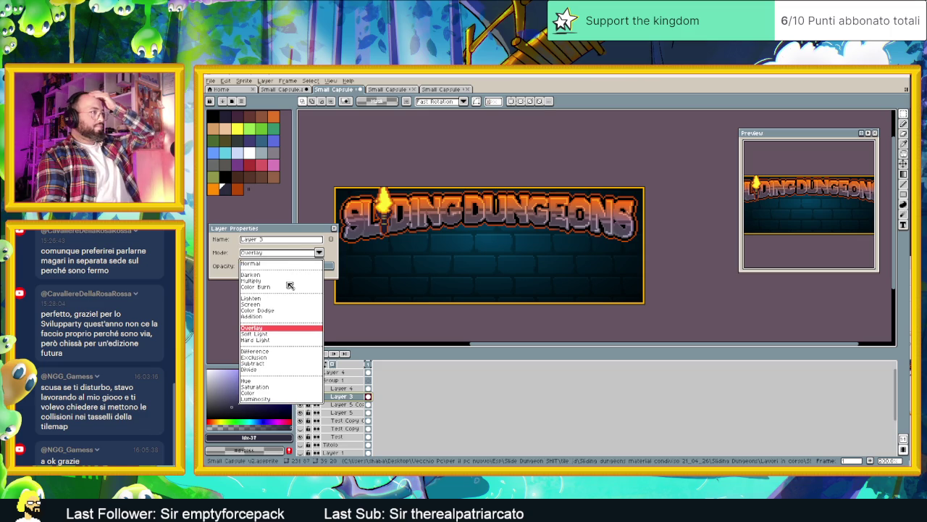
{"action": "left_click", "coordinate": [261, 310]}
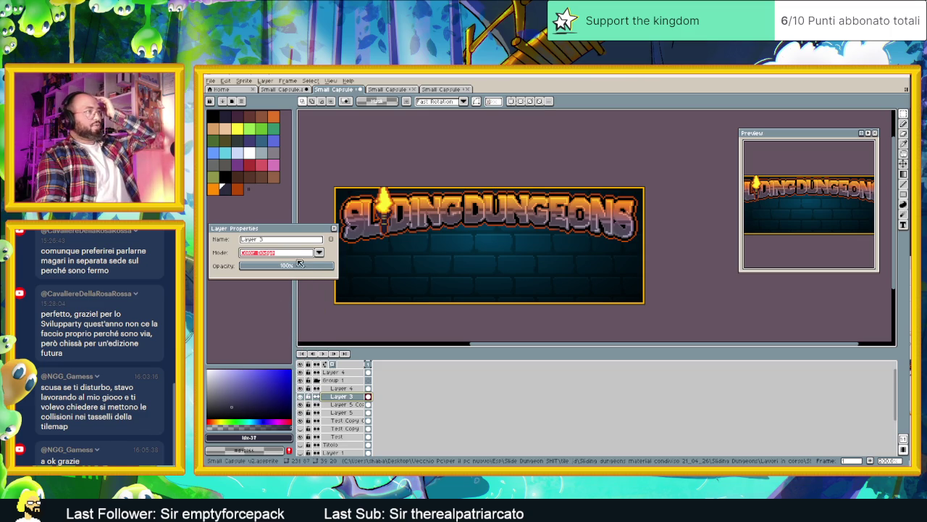
{"action": "left_click", "coordinate": [334, 228]}
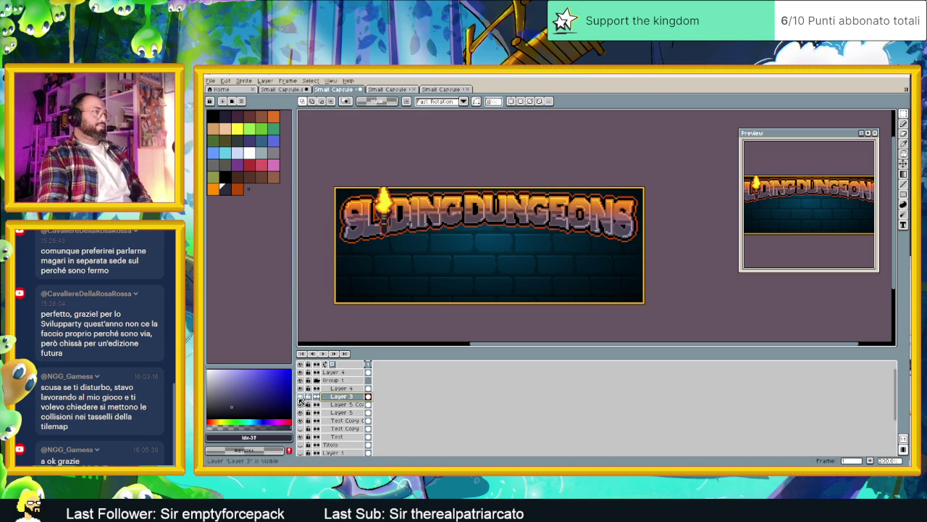
Toggle Layer 3's visibility to compare the Color Dodge effect on the banner.
{"action": "left_click", "coordinate": [300, 397]}
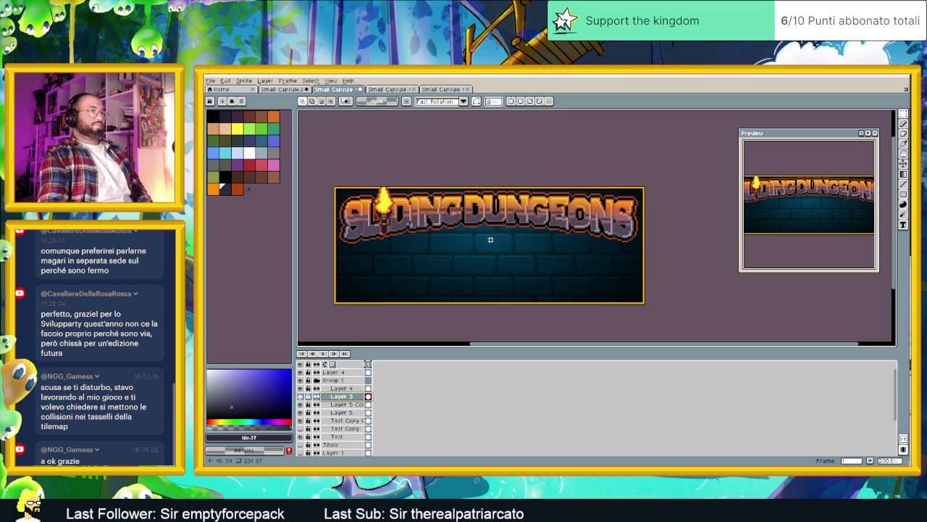
{"action": "scroll", "coordinate": [569, 214], "scroll_direction": "down", "scroll_amount": 1}
{"action": "scroll", "coordinate": [637, 201], "scroll_direction": "right", "scroll_amount": 2}
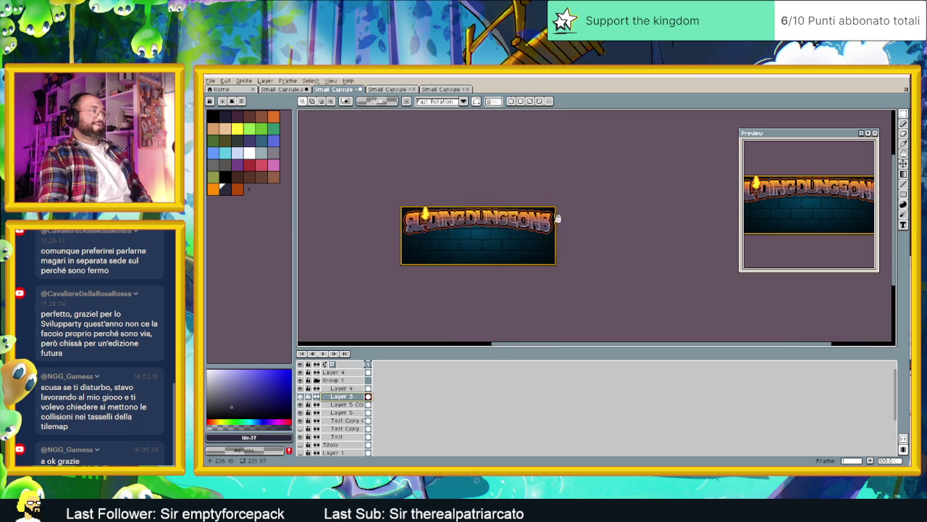
{"action": "scroll", "coordinate": [511, 219], "scroll_direction": "up", "scroll_amount": 1}
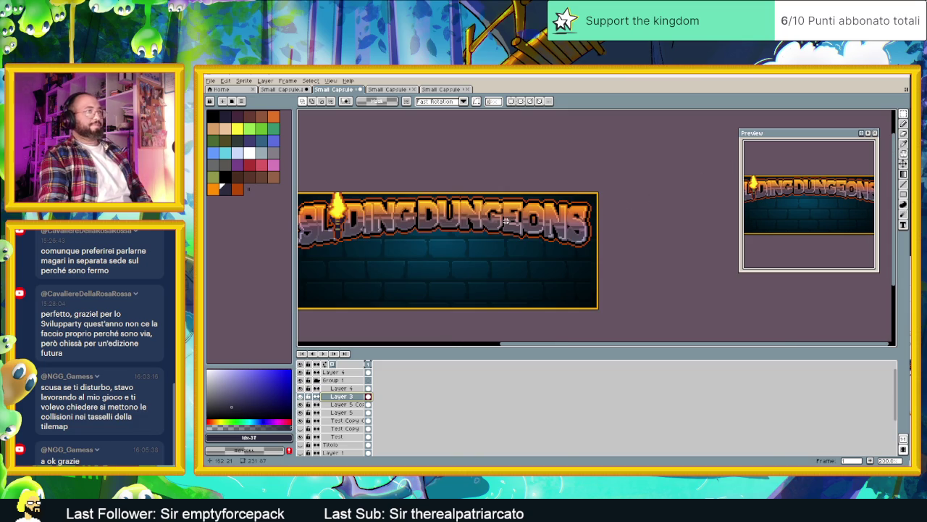